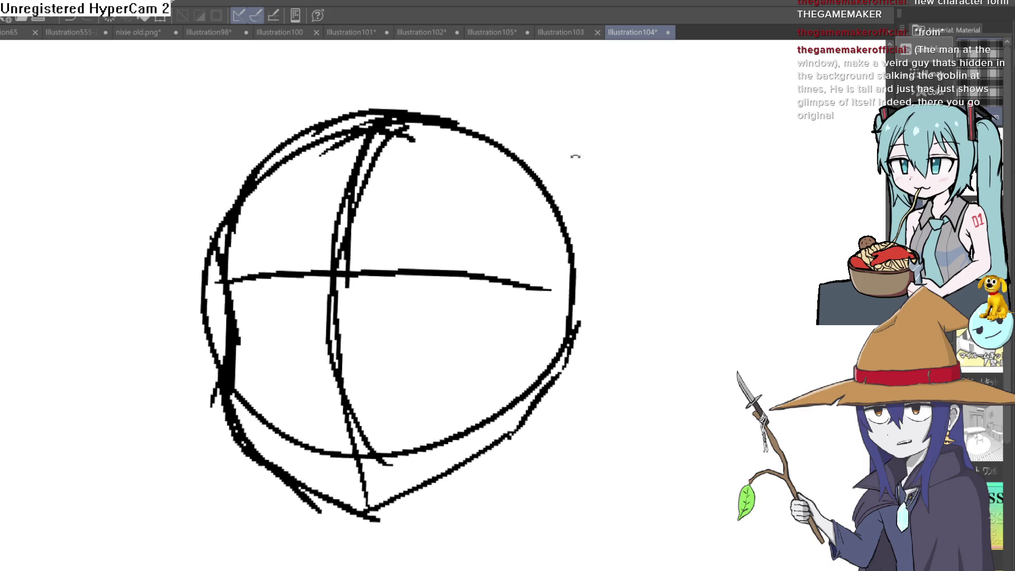
- Level the sketch and thicken the head circle's left and lower-left edges
drag(230, 278, 218, 305)
drag(226, 365, 225, 325)
drag(230, 425, 295, 487)
mouse_move(403, 521)
mouse_down()
mouse_move(528, 516)
mouse_move(526, 310)
mouse_up()
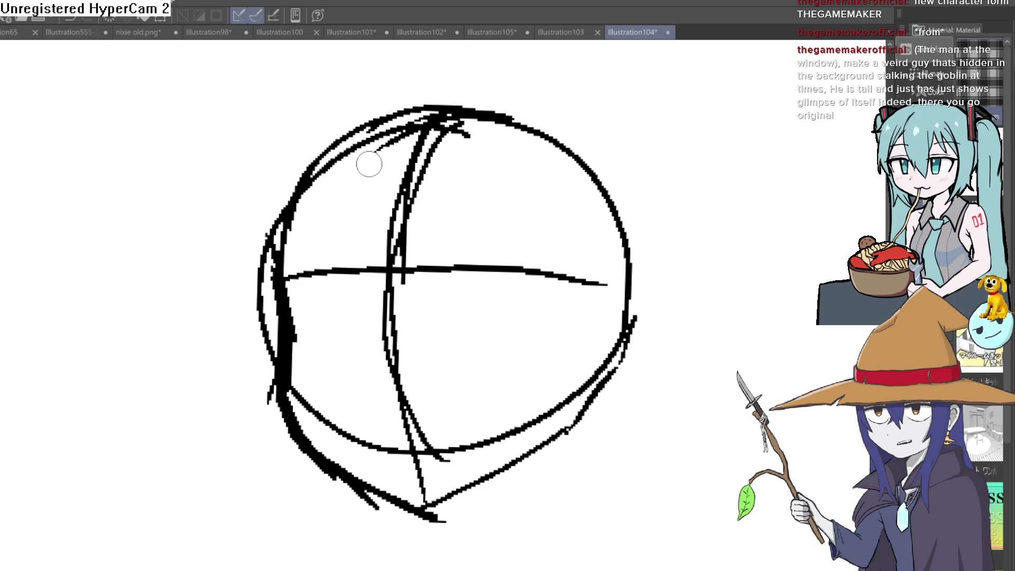
drag(549, 160, 584, 118)
- Sketch the neck lines down from the jaw with hatching and a curved right shoulder
drag(486, 191, 508, 276)
drag(388, 242, 387, 340)
drag(374, 268, 401, 246)
drag(492, 251, 561, 301)
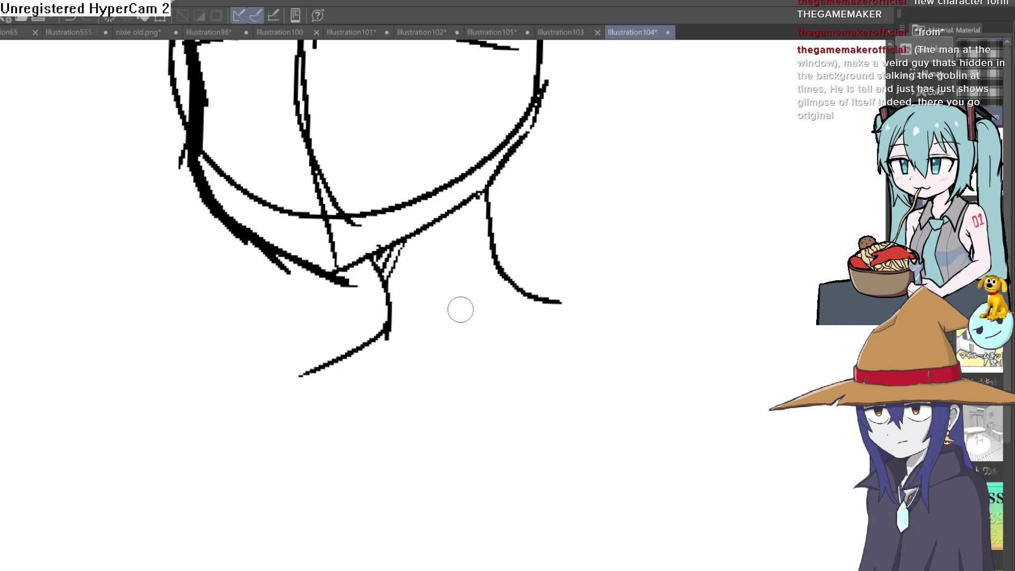
scroll(453, 311, down, 4)
scroll(583, 259, up, 2)
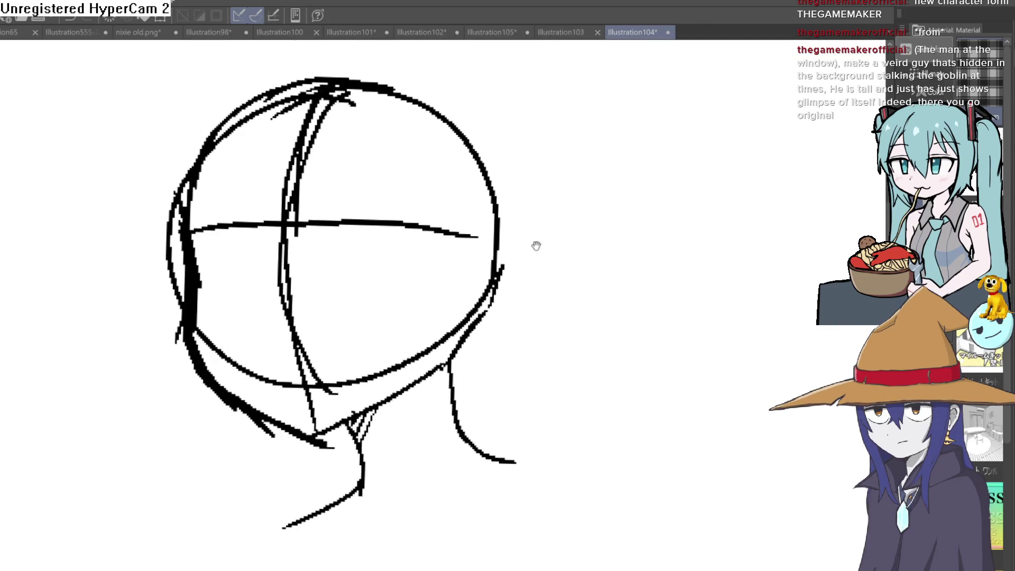
- Draw a trial ear on the head's right side, then erase it again
drag(500, 239, 520, 223)
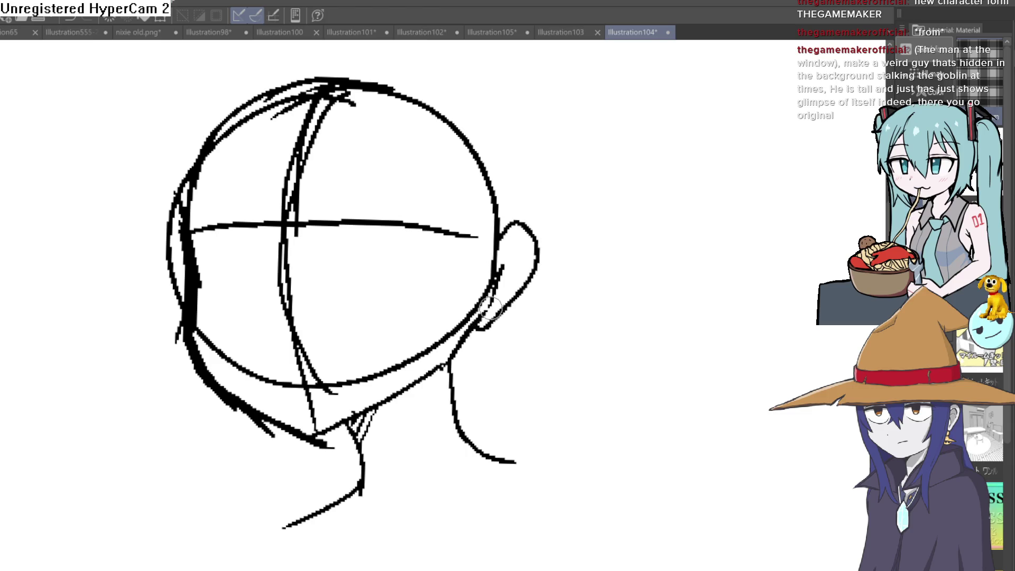
drag(488, 309, 499, 260)
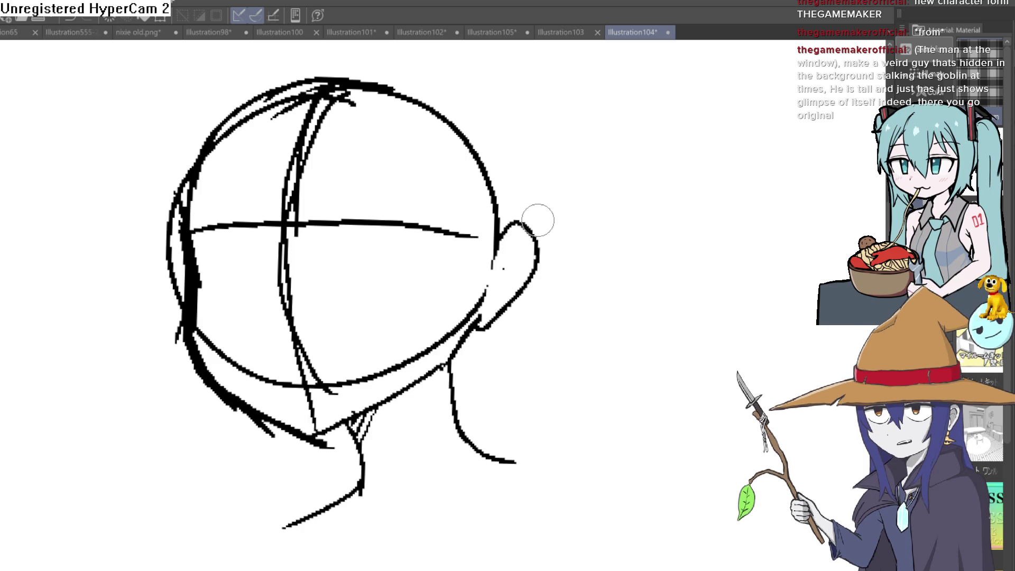
mouse_move(505, 254)
mouse_down()
mouse_move(507, 222)
mouse_move(519, 218)
mouse_move(534, 264)
mouse_up()
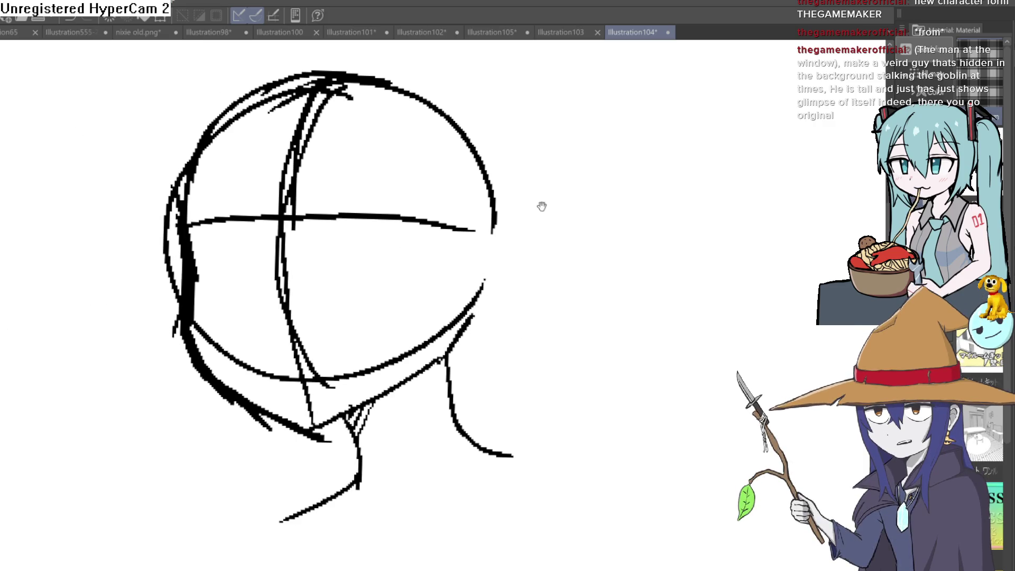
drag(542, 209, 524, 235)
- Lower the sketch layer's opacity and tint its lines light blue with layer colour
key(ctrl+shift+o)
key(ctrl+shift+c)
- Ink the left eyebrow end and the jawline from chin up to the right cheek
mouse_move(491, 300)
mouse_down()
mouse_move(537, 299)
mouse_move(441, 193)
mouse_move(417, 255)
mouse_move(539, 274)
mouse_move(380, 249)
mouse_move(392, 238)
mouse_up()
mouse_move(393, 238)
mouse_down()
mouse_move(344, 277)
mouse_move(332, 261)
mouse_up()
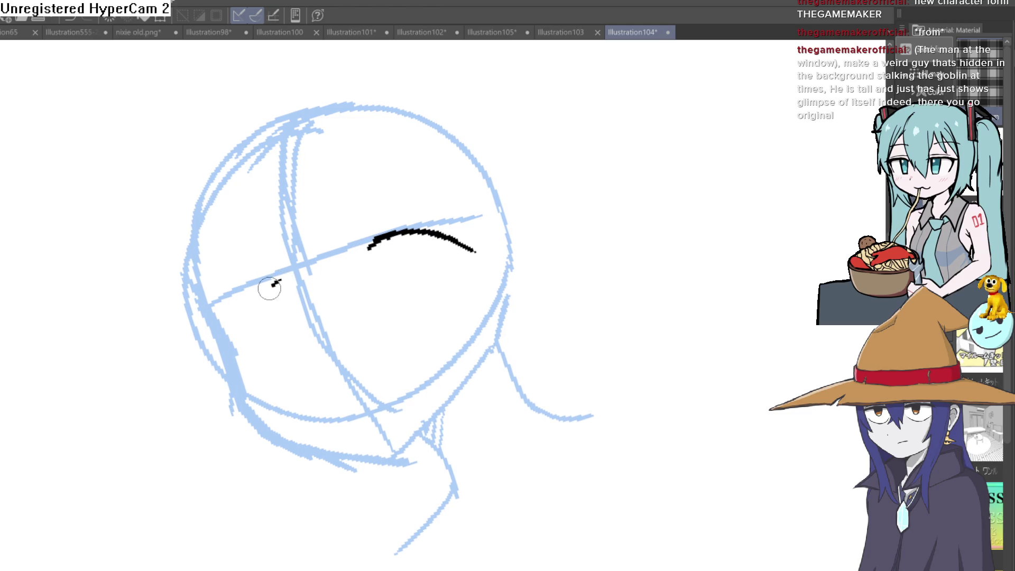
mouse_move(485, 238)
mouse_down()
mouse_move(582, 251)
mouse_move(544, 282)
mouse_move(409, 237)
mouse_up()
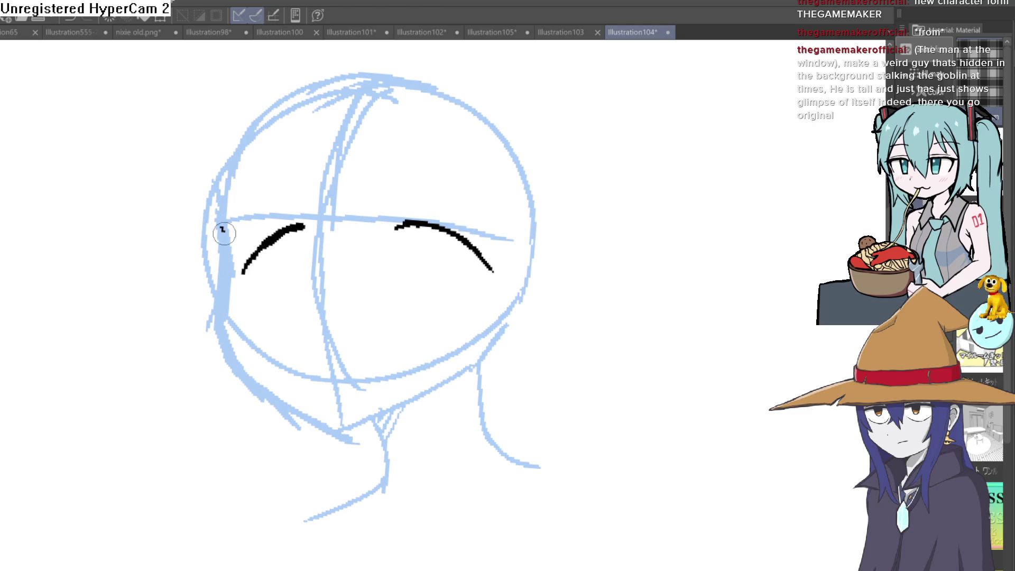
drag(338, 413, 500, 339)
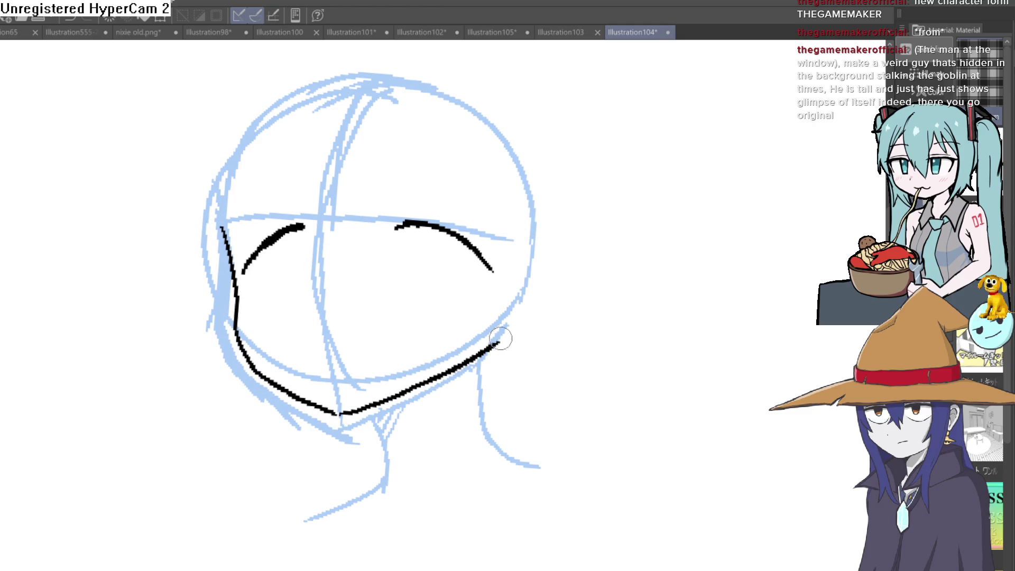
drag(550, 272, 500, 261)
mouse_move(435, 219)
mouse_down()
mouse_move(457, 252)
mouse_move(500, 240)
mouse_move(553, 263)
mouse_up()
scroll(484, 278, up, 3)
- Ink both eye outlines below their lids and add a pupil loop to each
mouse_move(397, 202)
mouse_down()
mouse_move(408, 266)
mouse_move(489, 222)
mouse_up()
mouse_move(53, 334)
mouse_down()
mouse_move(84, 421)
mouse_move(111, 288)
mouse_up()
drag(61, 347, 109, 279)
drag(404, 235, 429, 205)
- Draw the lower lids under both eyes and extend the left eye's outline downward
drag(434, 373, 386, 286)
drag(325, 278, 498, 241)
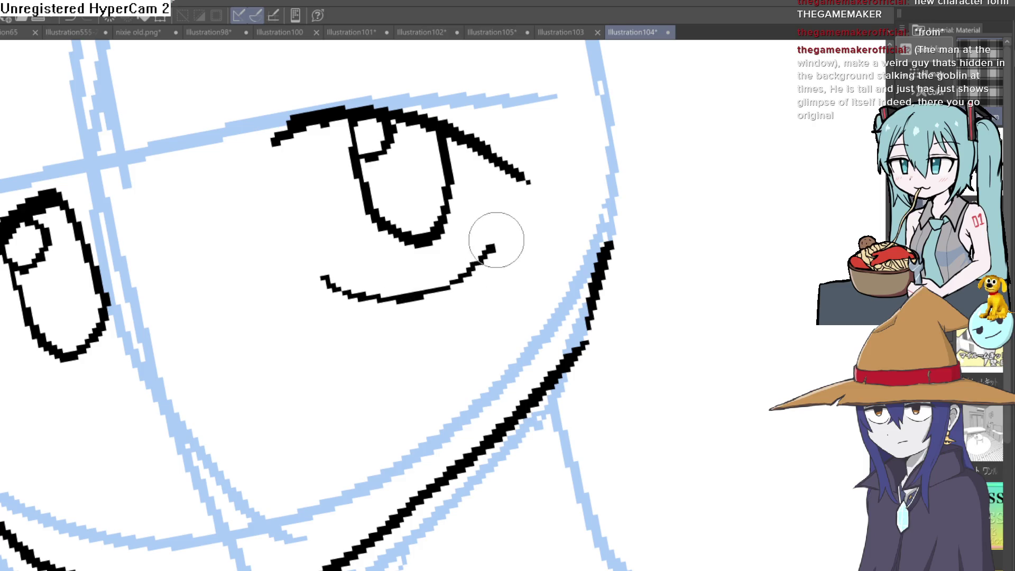
drag(270, 367, 422, 319)
mouse_move(272, 279)
mouse_down()
mouse_move(245, 340)
mouse_move(158, 357)
mouse_up()
drag(96, 288, 127, 349)
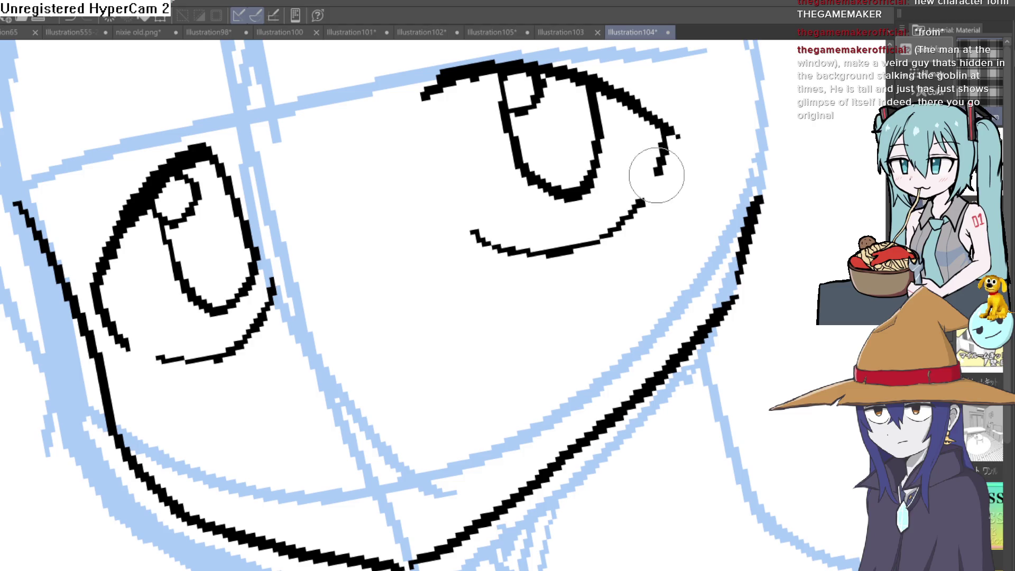
scroll(657, 163, down, 2)
scroll(603, 206, down, 3)
scroll(547, 254, down, 2)
scroll(547, 254, up, 2)
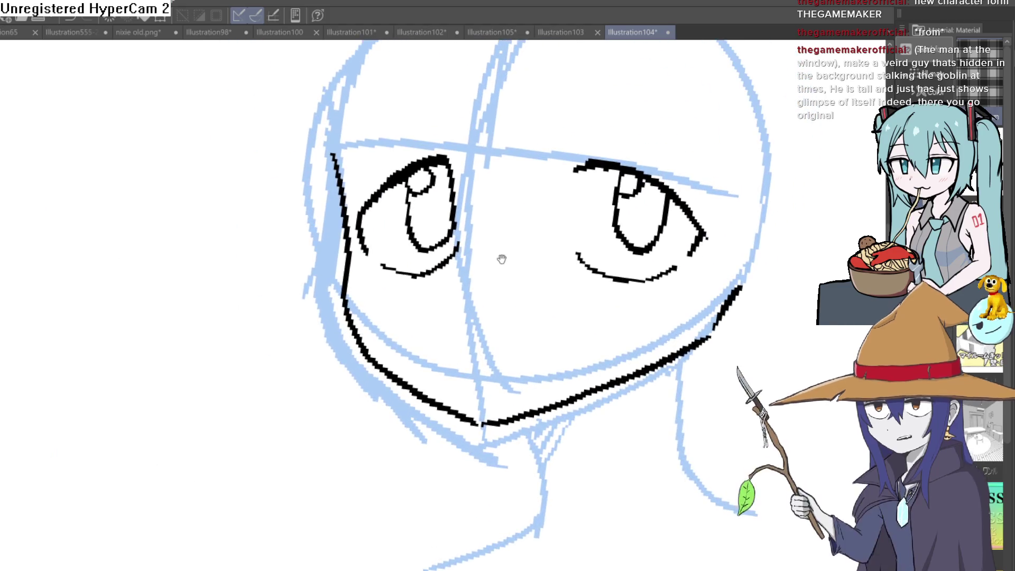
scroll(566, 206, up, 1)
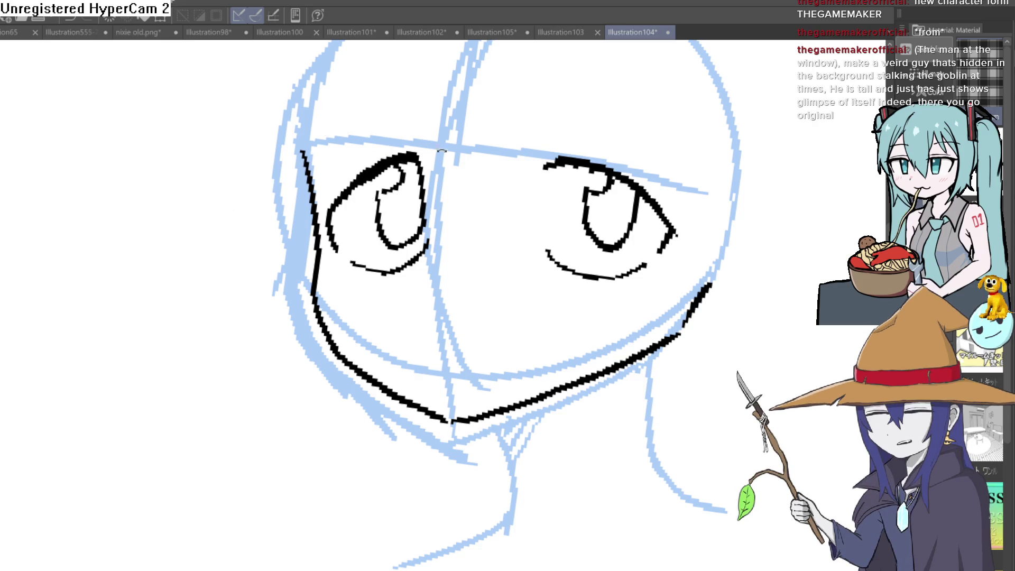
- Thicken the left eye's outline all around with heavier black strokes
key(minus)
key(minus)
scroll(342, 203, up, 2)
drag(342, 203, 306, 261)
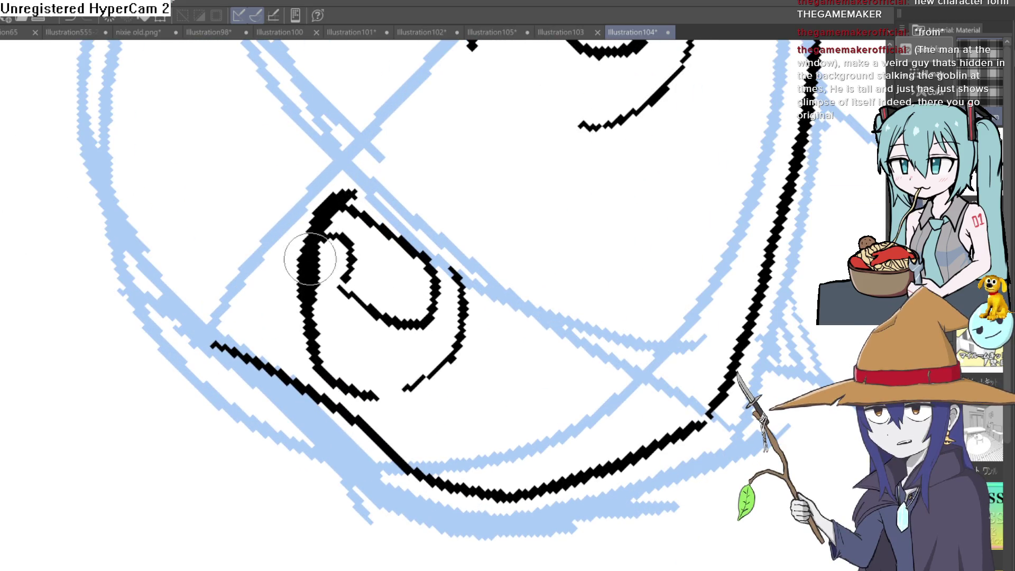
drag(308, 412, 317, 356)
key(minus)
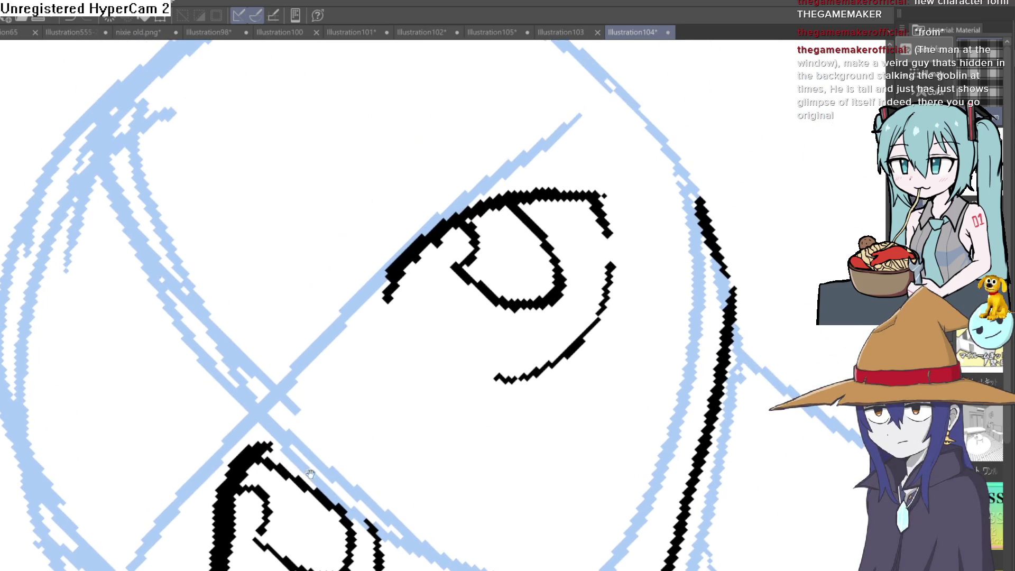
key(minus)
mouse_move(381, 320)
mouse_down()
mouse_move(374, 267)
mouse_move(485, 130)
mouse_move(529, 102)
mouse_move(431, 174)
mouse_up()
drag(373, 274, 374, 237)
drag(433, 174, 487, 140)
key(asciicircum)
drag(469, 190, 515, 128)
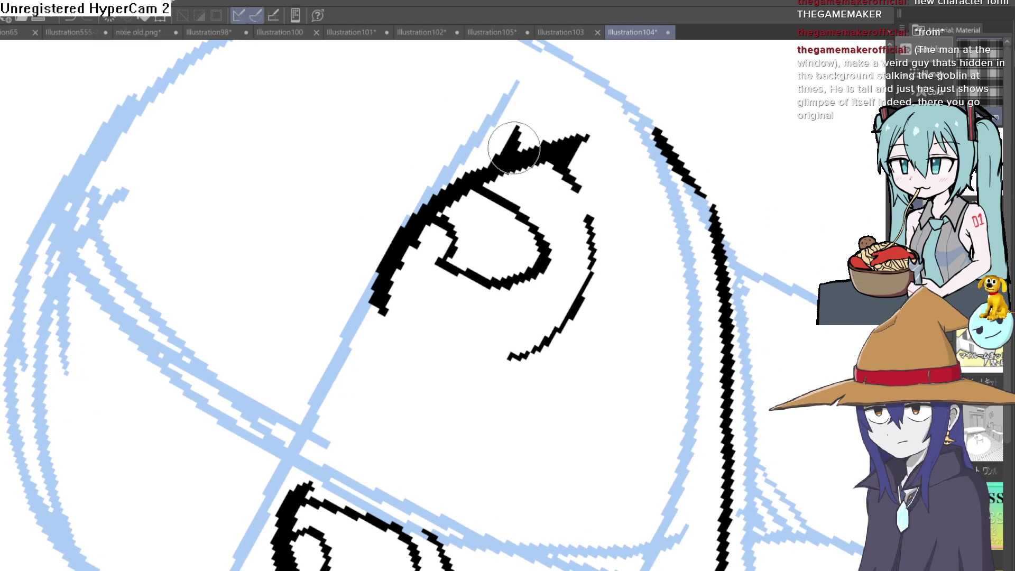
- Thicken the other eye's upper outline and add a short lash stroke
key(ctrl+at)
key(minus)
mouse_move(418, 222)
mouse_down()
mouse_move(403, 212)
mouse_move(391, 174)
mouse_up()
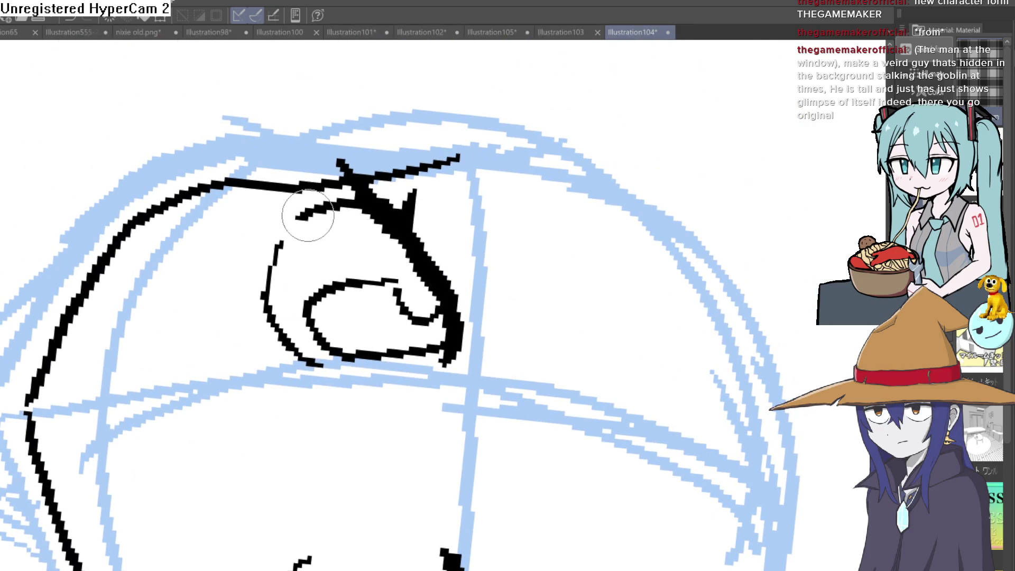
mouse_move(321, 206)
mouse_down()
mouse_move(349, 191)
mouse_move(397, 249)
mouse_move(476, 184)
mouse_move(507, 206)
mouse_up()
key(minus)
key(plus)
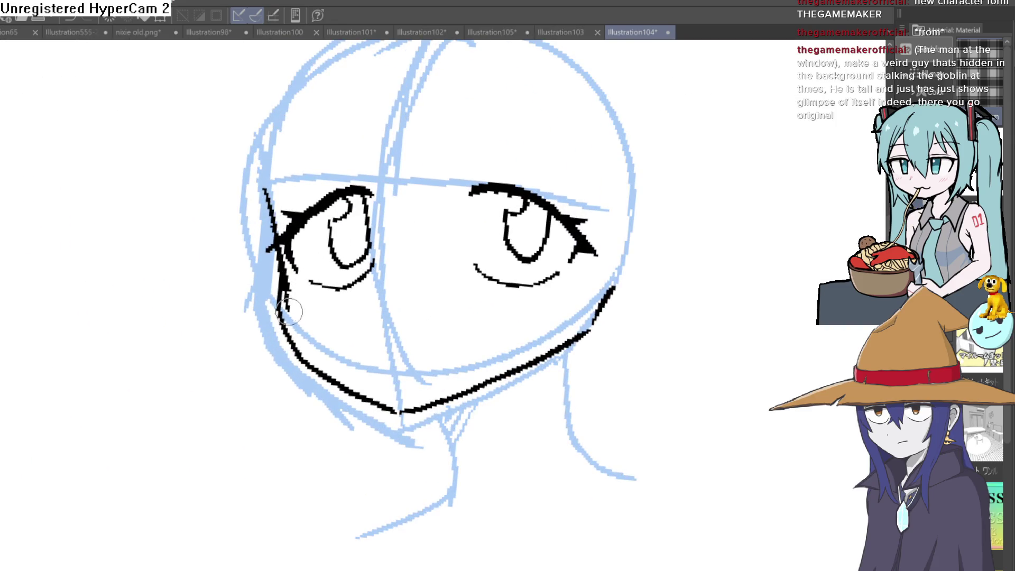
- Re-ink the jawline, erase the extra lower jaw stroke and a head stroke near the eye
mouse_move(336, 369)
mouse_down()
mouse_move(415, 408)
mouse_move(567, 333)
mouse_move(602, 300)
mouse_up()
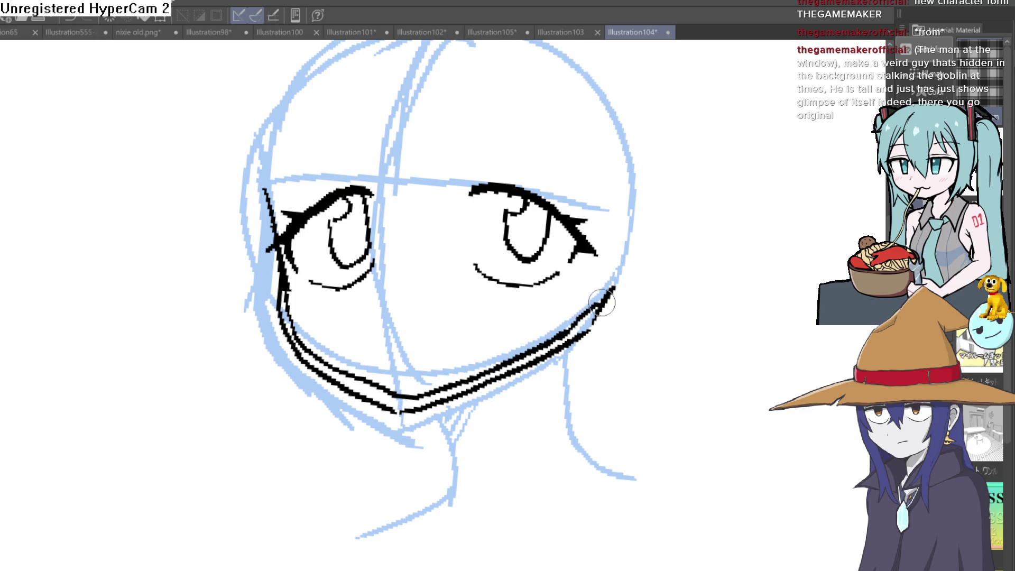
drag(561, 344, 464, 395)
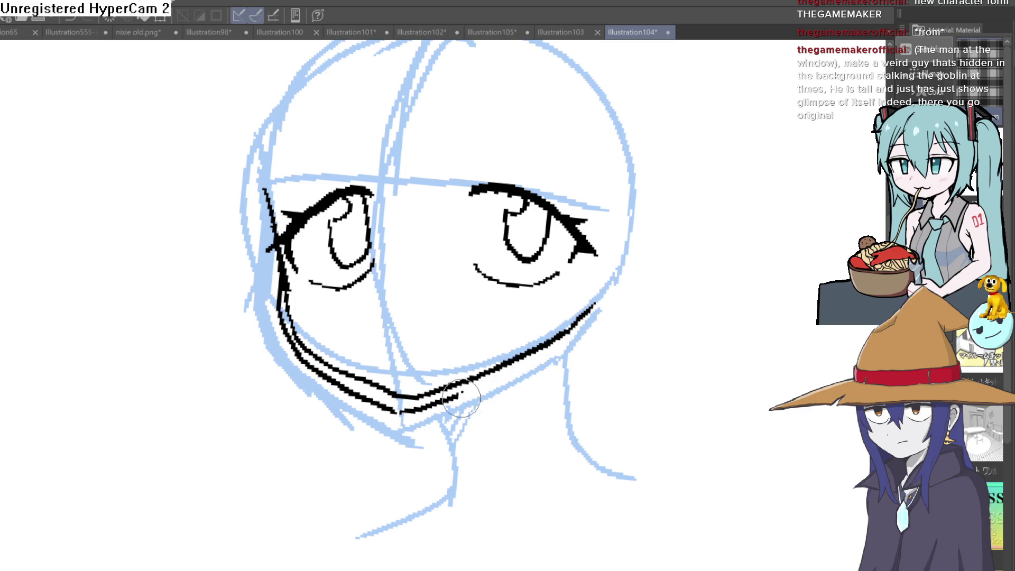
drag(655, 297, 441, 362)
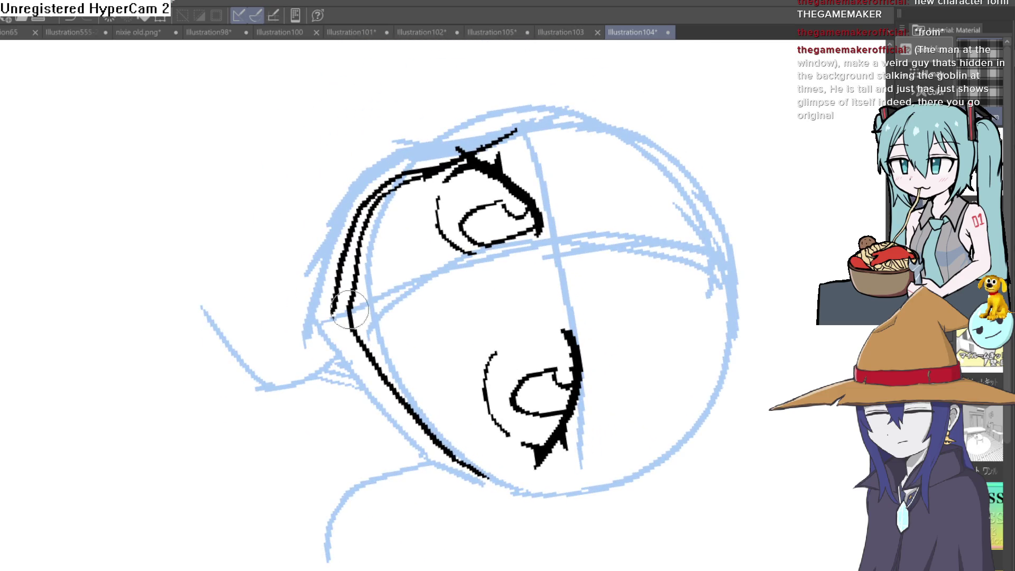
drag(384, 182, 425, 170)
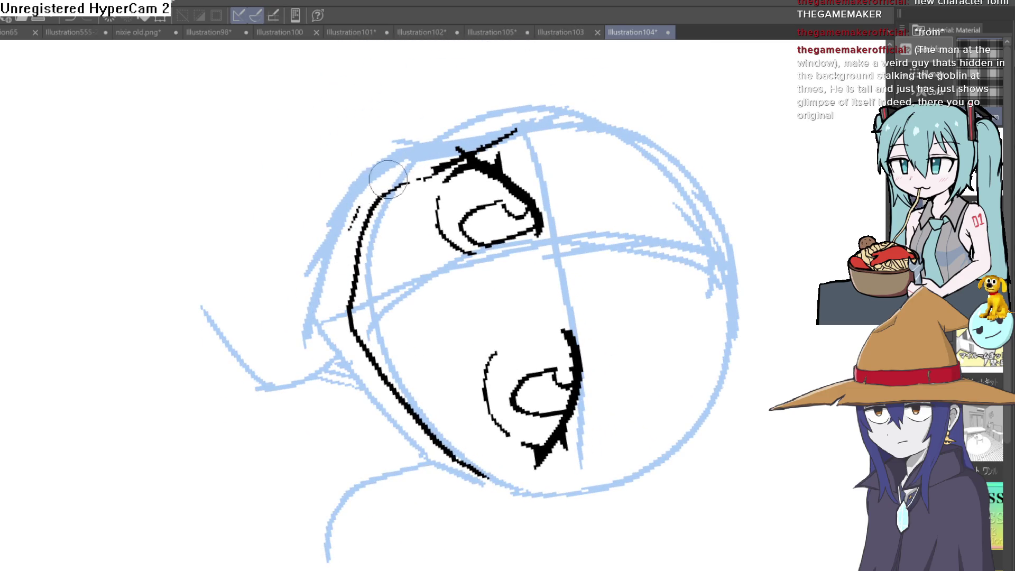
drag(472, 141, 341, 261)
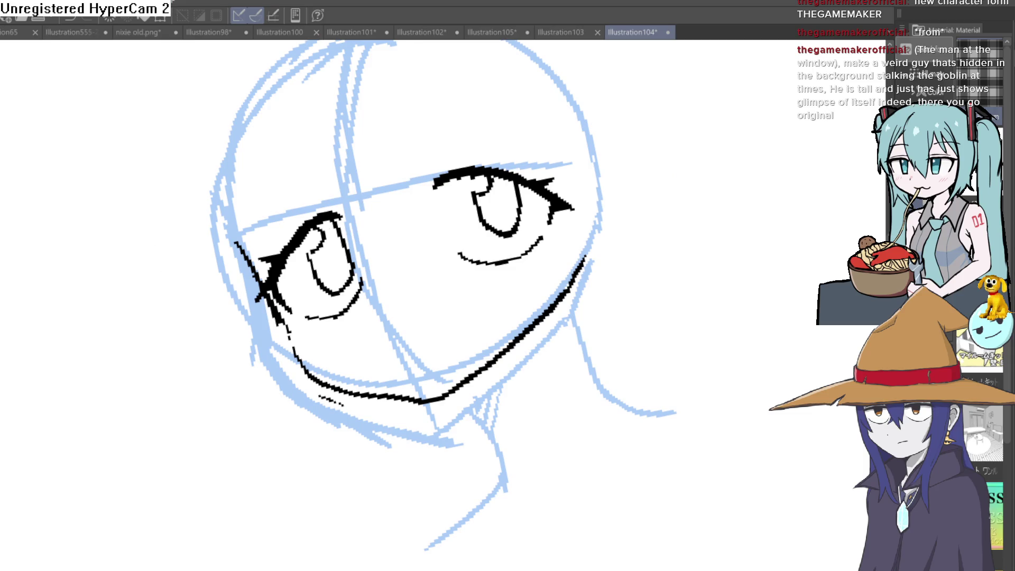
scroll(460, 229, down, 1)
scroll(460, 229, up, 4)
- Draw a small mouth below the eyes
drag(319, 322, 328, 338)
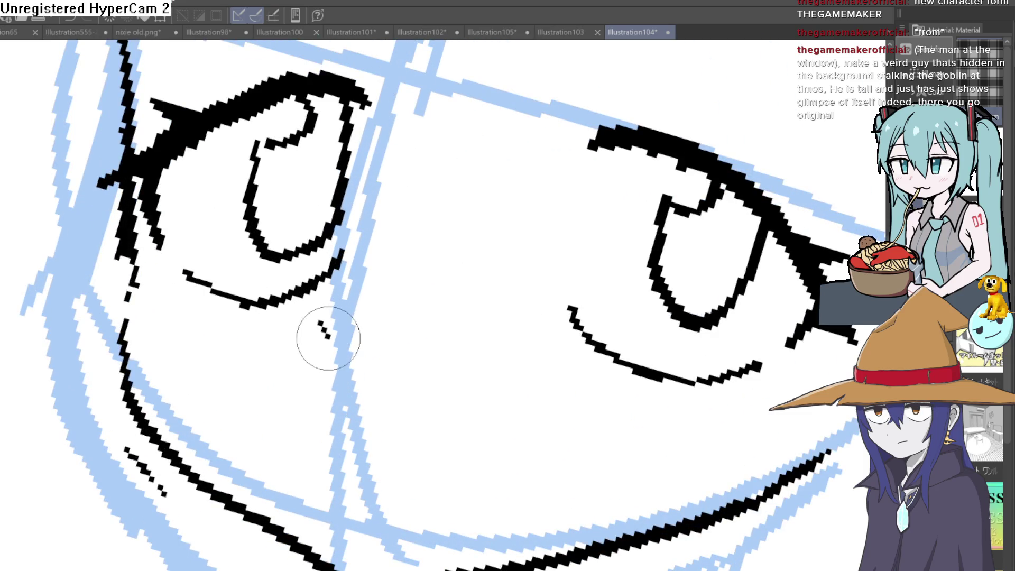
drag(361, 428, 517, 467)
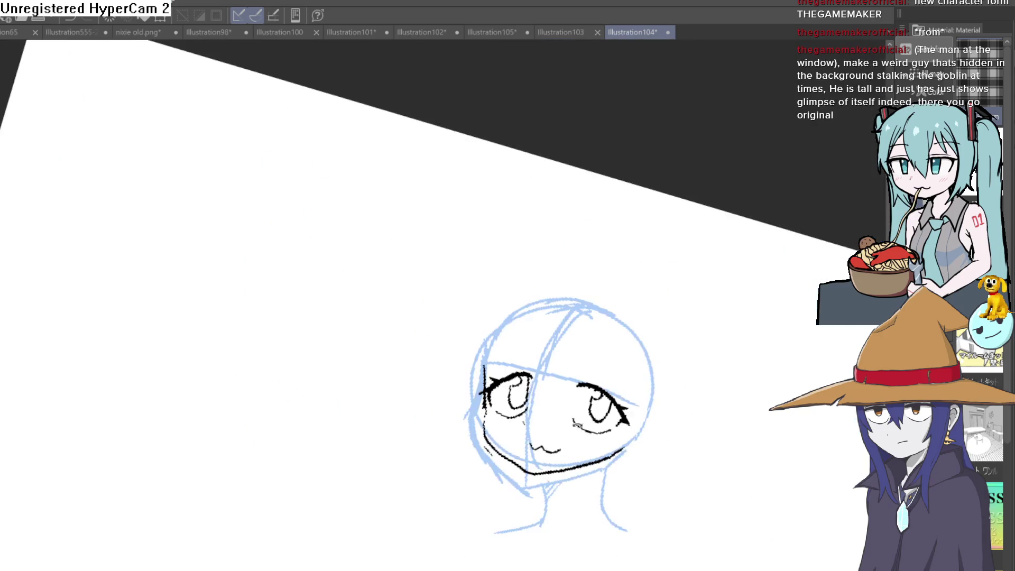
scroll(516, 468, down, 4)
- Ink hair strands at the face's right side and between the eyes
mouse_move(680, 320)
mouse_down()
mouse_move(539, 236)
mouse_move(382, 236)
mouse_move(336, 277)
mouse_move(558, 321)
mouse_up()
scroll(579, 250, up, 3)
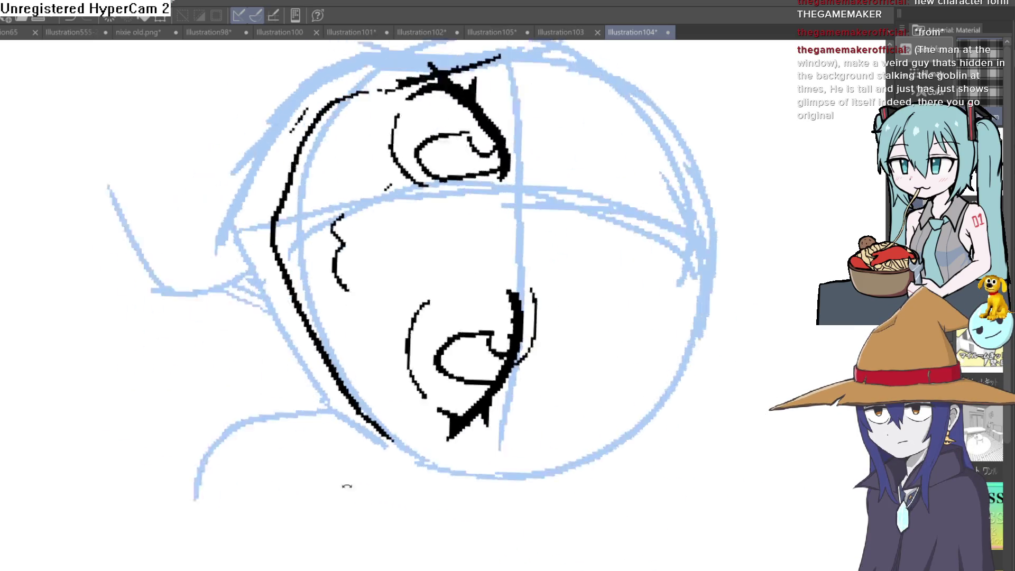
drag(515, 385, 525, 410)
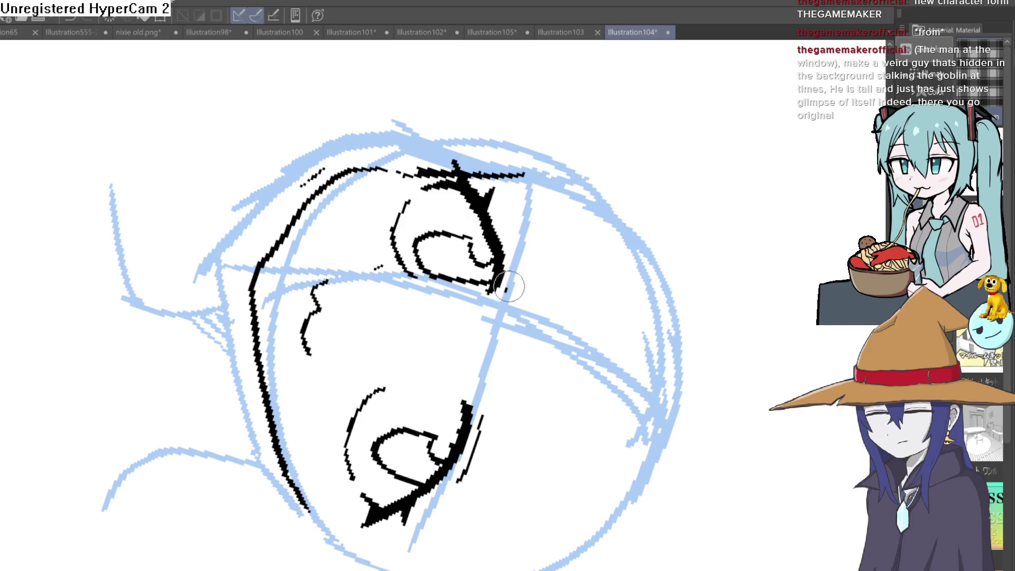
mouse_move(507, 290)
mouse_down()
mouse_move(615, 276)
mouse_move(679, 317)
mouse_up()
scroll(601, 324, down, 3)
mouse_move(486, 239)
mouse_down()
mouse_move(473, 462)
mouse_move(518, 333)
mouse_up()
drag(355, 309, 399, 349)
drag(399, 349, 382, 231)
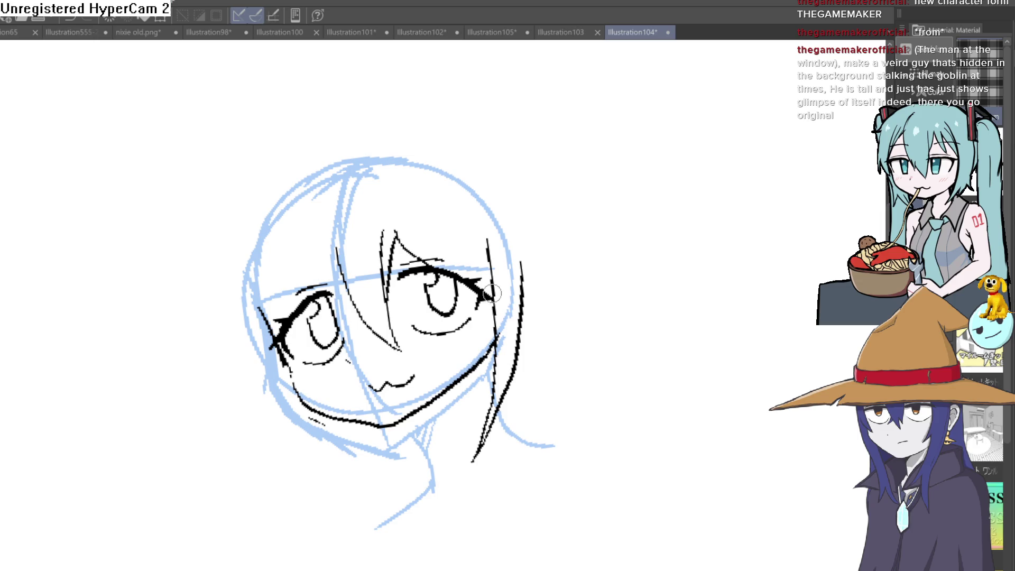
drag(496, 273, 460, 214)
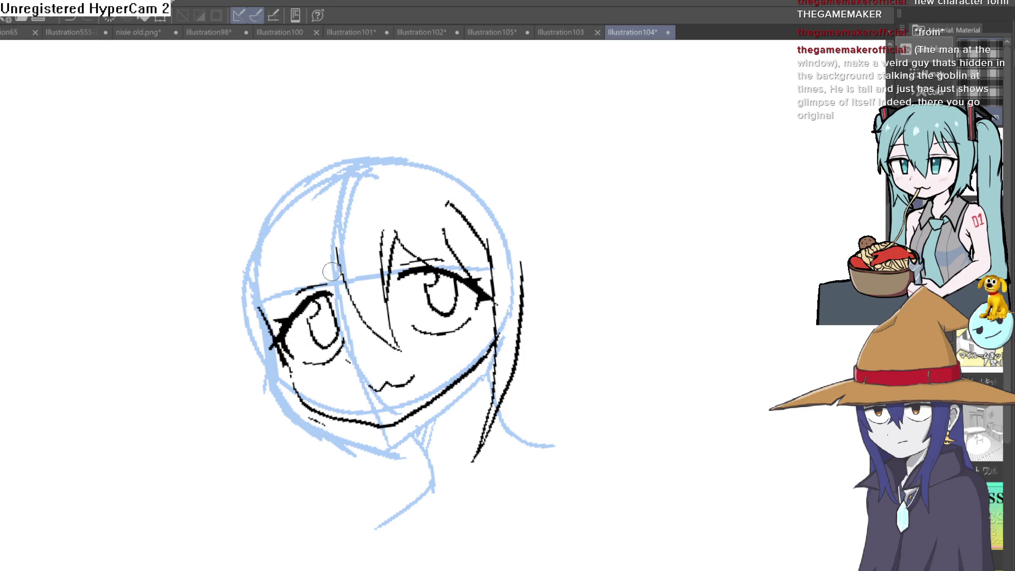
- Undo the stray left jaw stroke and ink hair strands along the left of the face
key(ctrl+z)
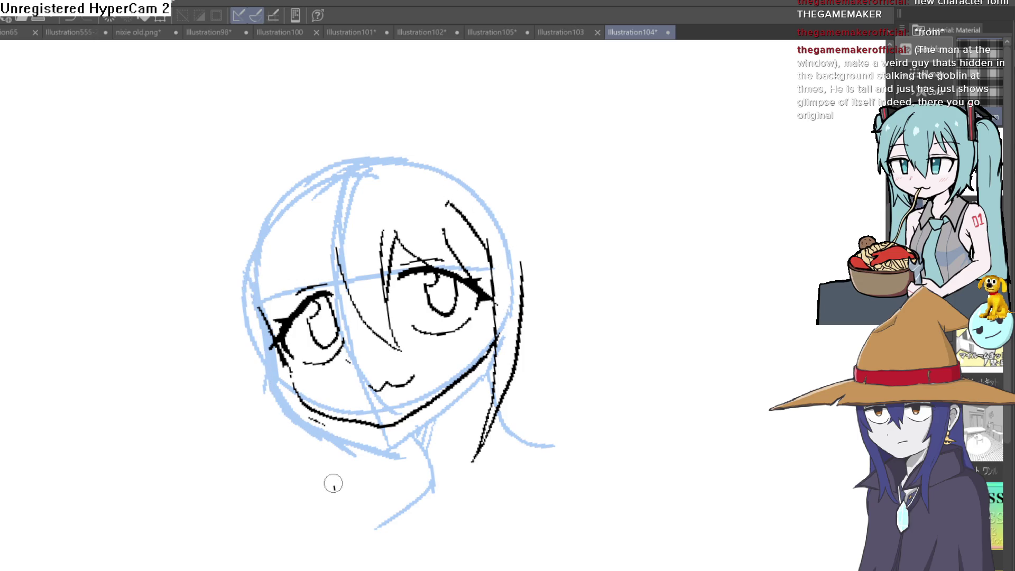
drag(252, 270, 287, 425)
drag(306, 355, 281, 437)
mouse_move(596, 300)
mouse_down()
mouse_move(585, 247)
mouse_move(581, 255)
mouse_up()
- Trace the outer and inner edges of the left floppy hair clump atop the head
mouse_move(347, 153)
mouse_down()
mouse_move(362, 149)
mouse_move(274, 218)
mouse_up()
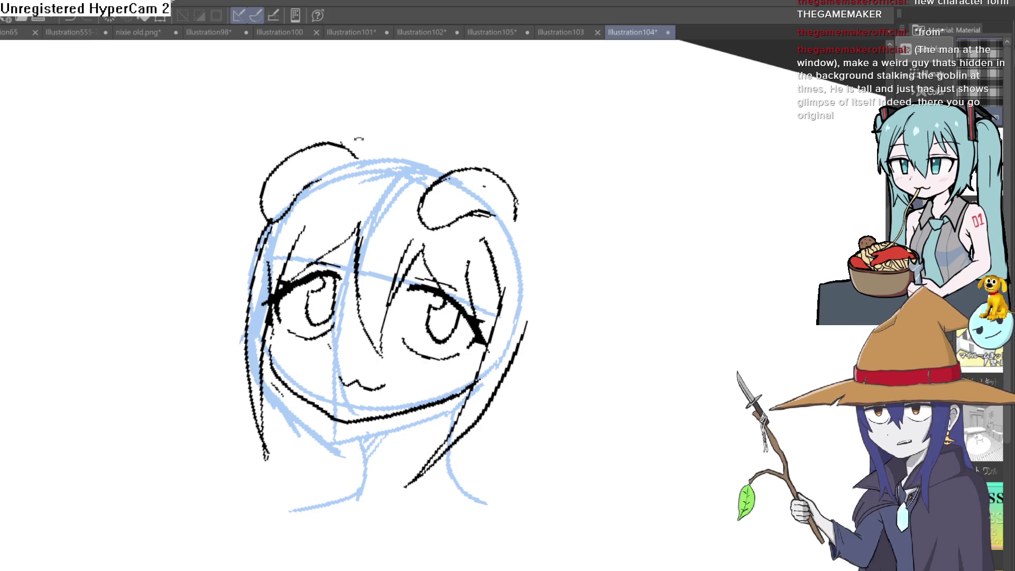
scroll(207, 342, up, 1)
scroll(206, 342, up, 1)
scroll(207, 342, up, 1)
mouse_move(207, 342)
mouse_down()
mouse_move(295, 193)
mouse_move(373, 199)
mouse_up()
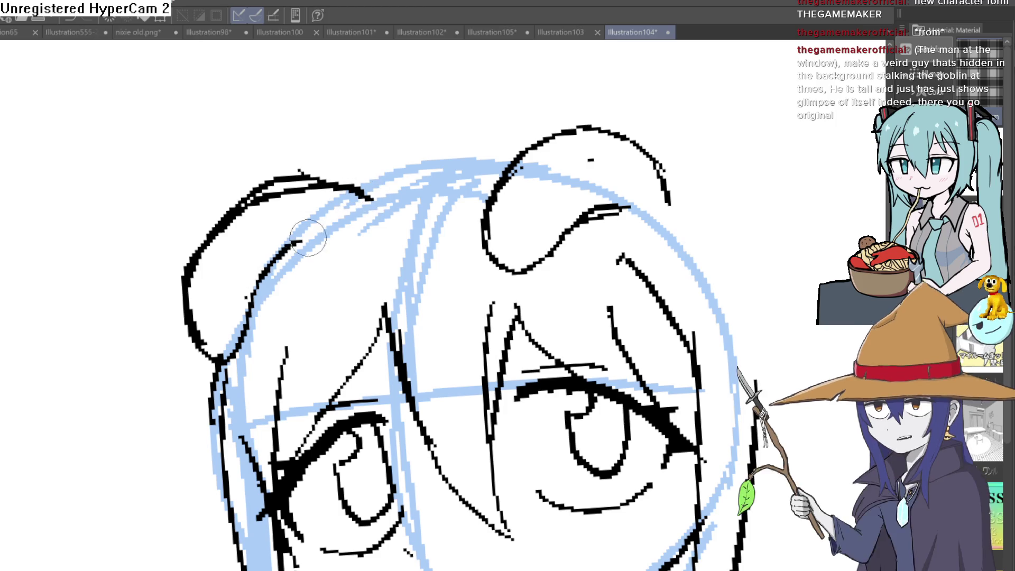
drag(302, 238, 234, 369)
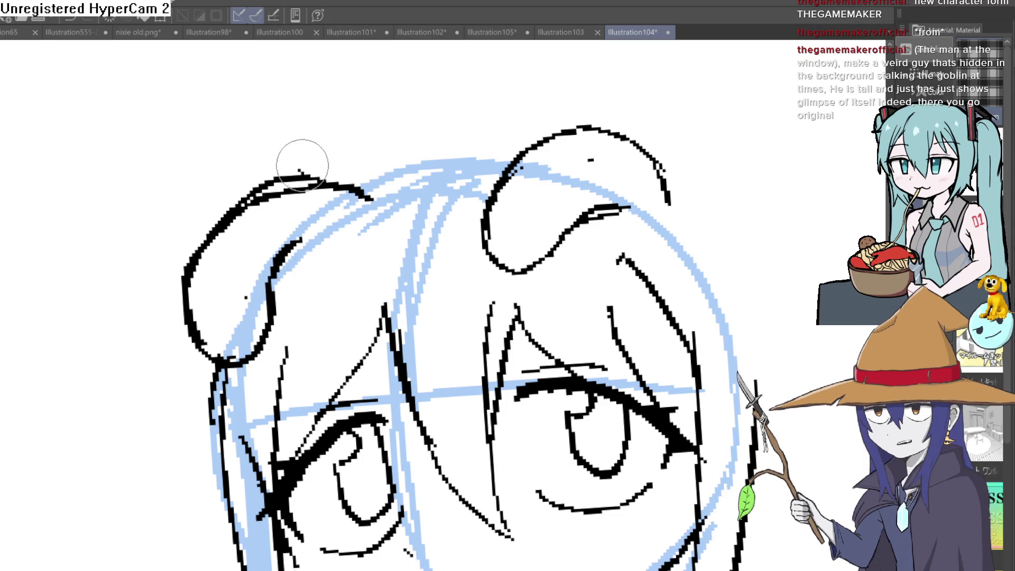
scroll(449, 152, down, 5)
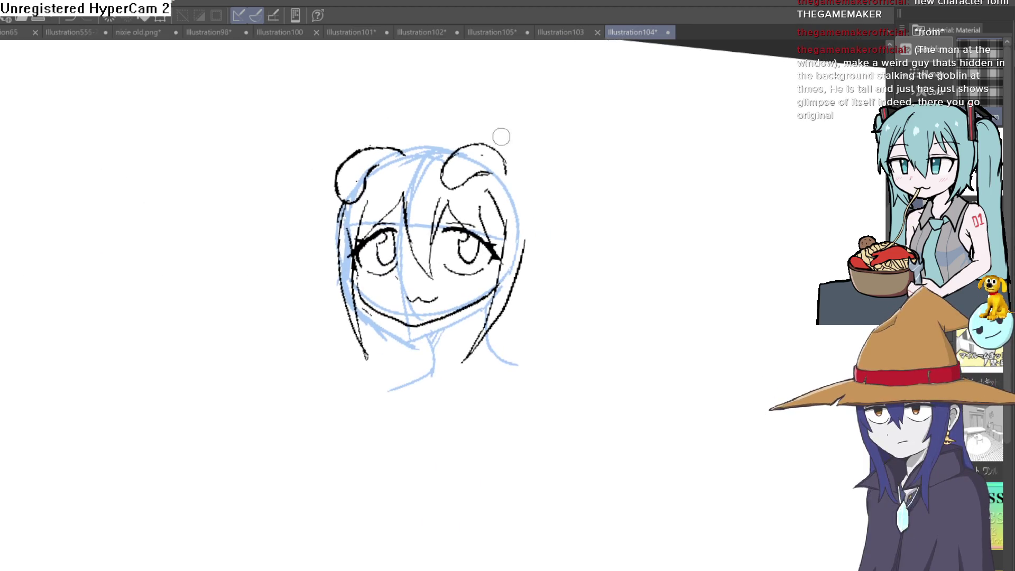
scroll(525, 155, up, 5)
- Ink the right floppy hair clump and thicken its outline
mouse_move(442, 112)
mouse_down()
mouse_move(375, 203)
mouse_move(434, 201)
mouse_up()
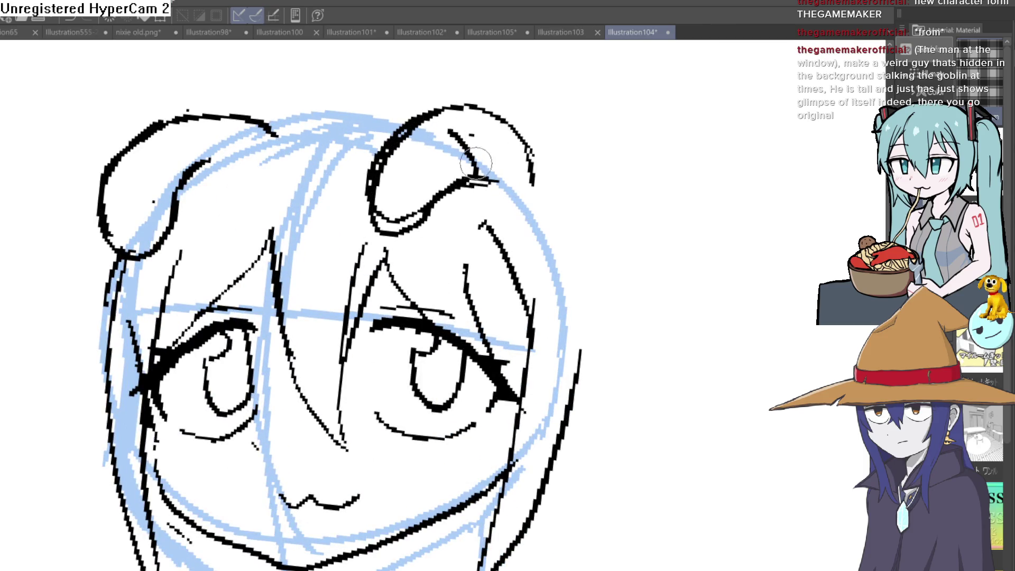
drag(448, 127, 484, 174)
mouse_move(381, 162)
mouse_down()
mouse_move(460, 99)
mouse_move(523, 158)
mouse_up()
mouse_move(496, 119)
mouse_down()
mouse_move(524, 166)
mouse_move(546, 125)
mouse_move(534, 171)
mouse_move(458, 103)
mouse_move(399, 127)
mouse_move(373, 206)
mouse_move(401, 237)
mouse_up()
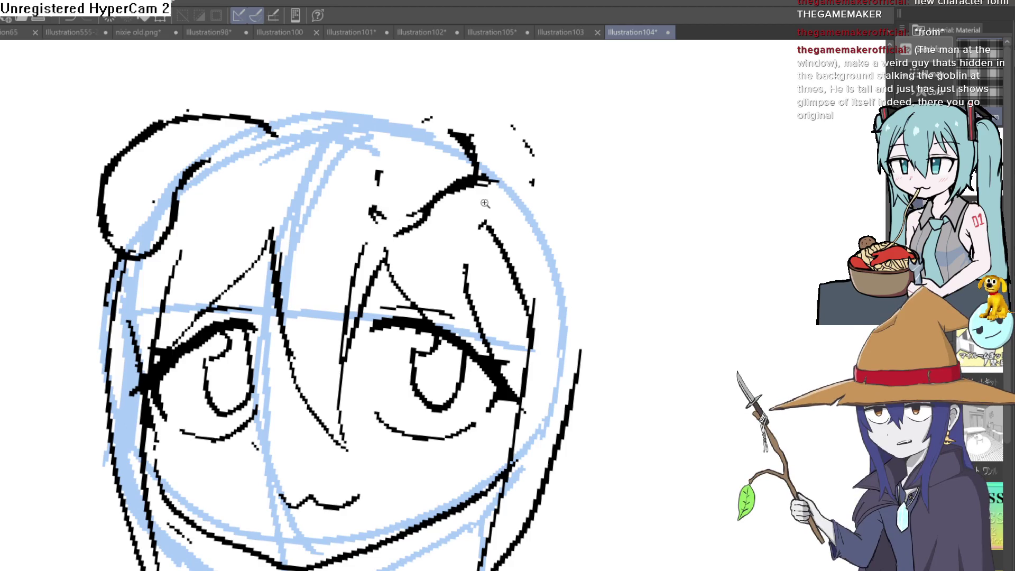
scroll(514, 168, down, 5)
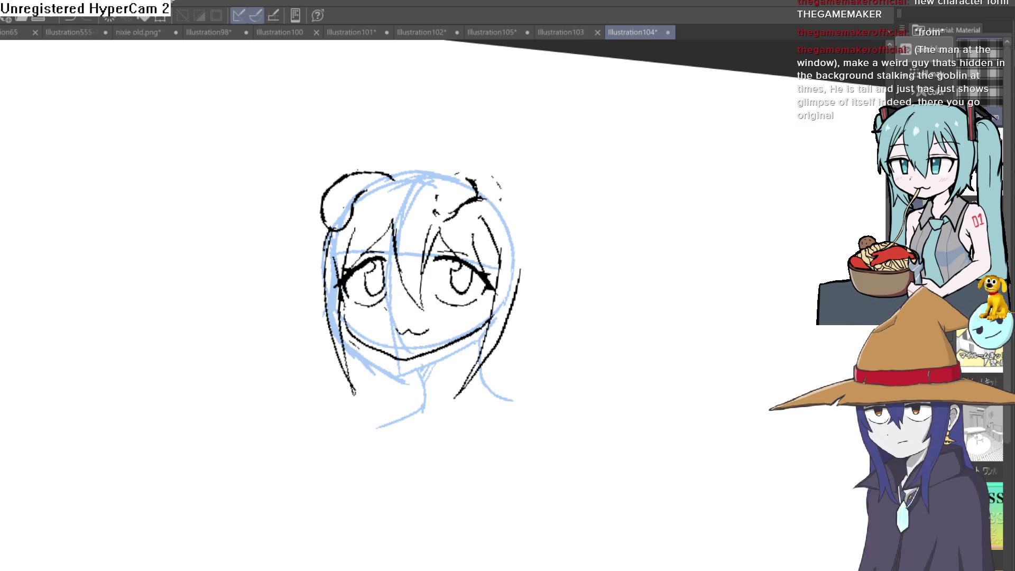
scroll(441, 176, up, 3)
scroll(378, 257, up, 2)
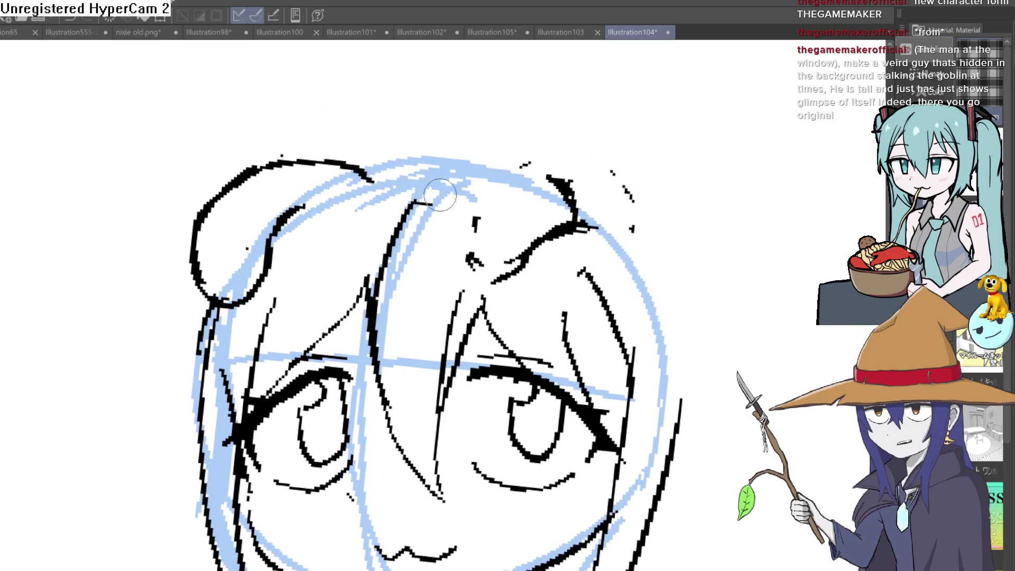
- Erase both hair clump outlines, leftover fragments at the top right and a tick mark at the left
drag(294, 162, 233, 186)
drag(275, 157, 278, 173)
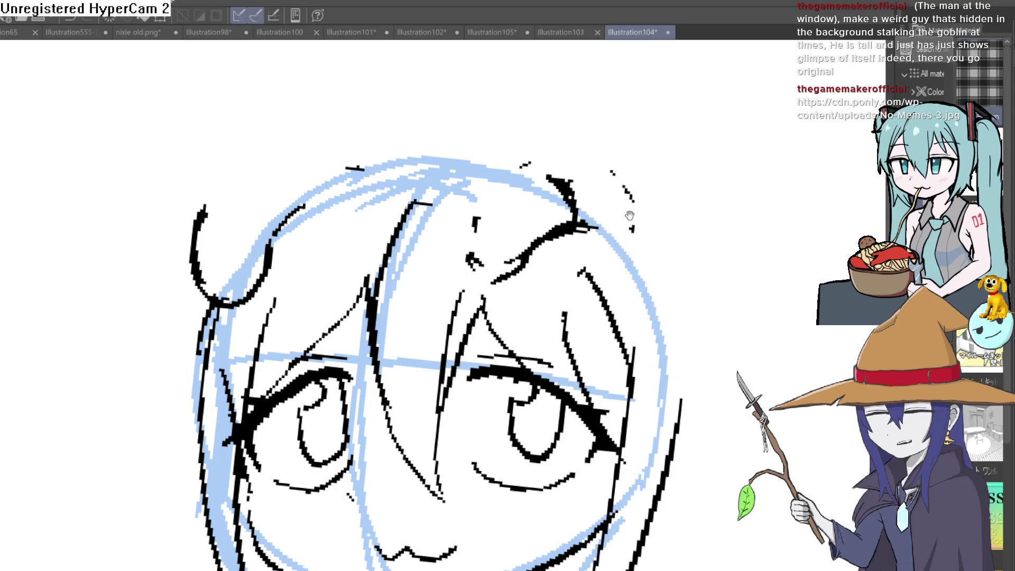
mouse_move(555, 215)
mouse_down()
mouse_move(510, 220)
mouse_move(452, 204)
mouse_up()
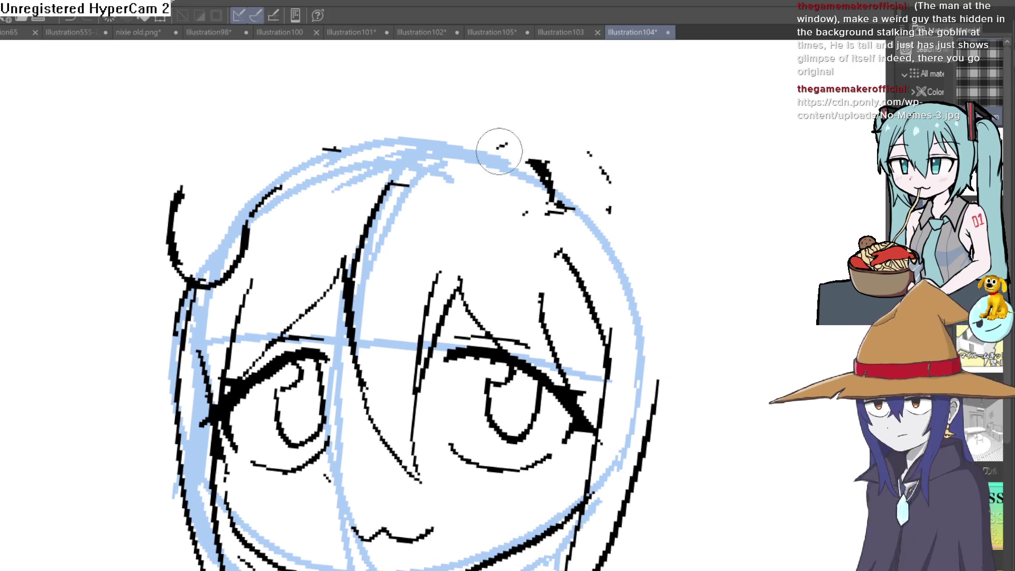
drag(571, 140, 512, 191)
mouse_move(583, 180)
mouse_down()
mouse_move(546, 221)
mouse_move(341, 135)
mouse_move(260, 215)
mouse_move(200, 227)
mouse_move(163, 251)
mouse_up()
drag(173, 198, 170, 231)
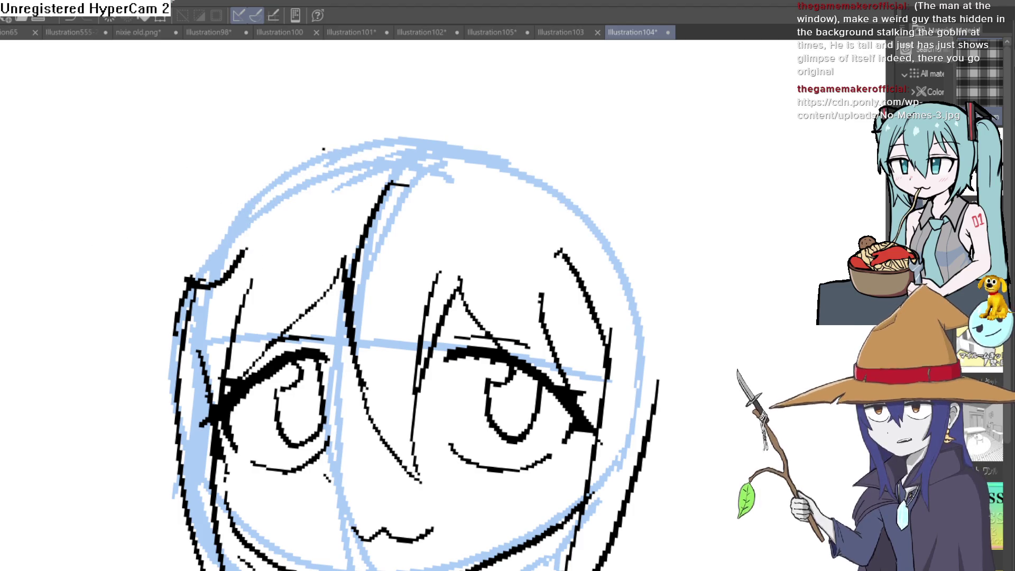
scroll(330, 185, up, 1)
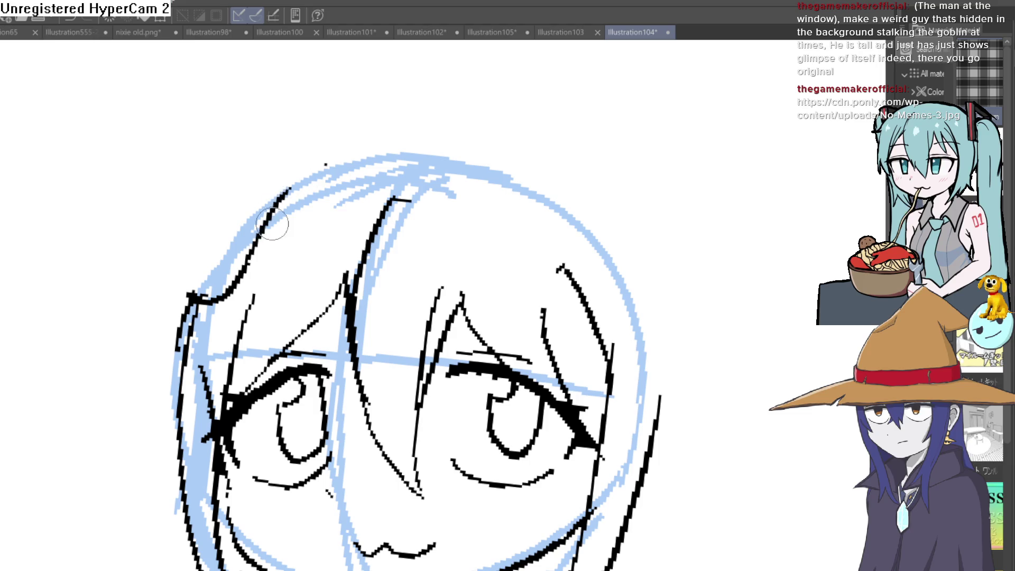
- Redraw the left floppy hair clump with the head's upper-left outline and the right clump's underside
drag(321, 168, 248, 229)
drag(176, 258, 349, 155)
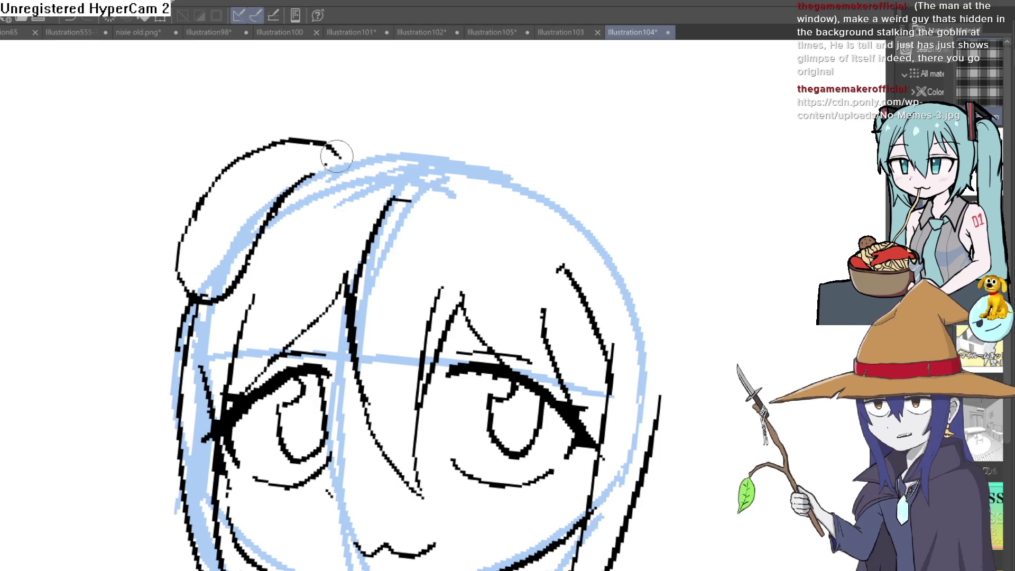
mouse_move(545, 193)
mouse_down()
mouse_move(491, 164)
mouse_move(412, 203)
mouse_up()
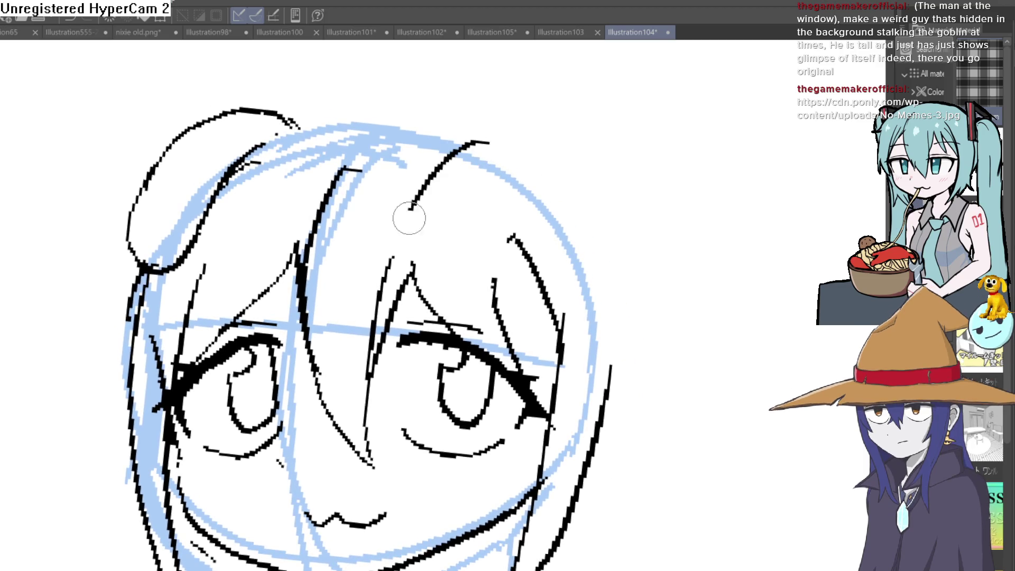
drag(450, 261, 531, 179)
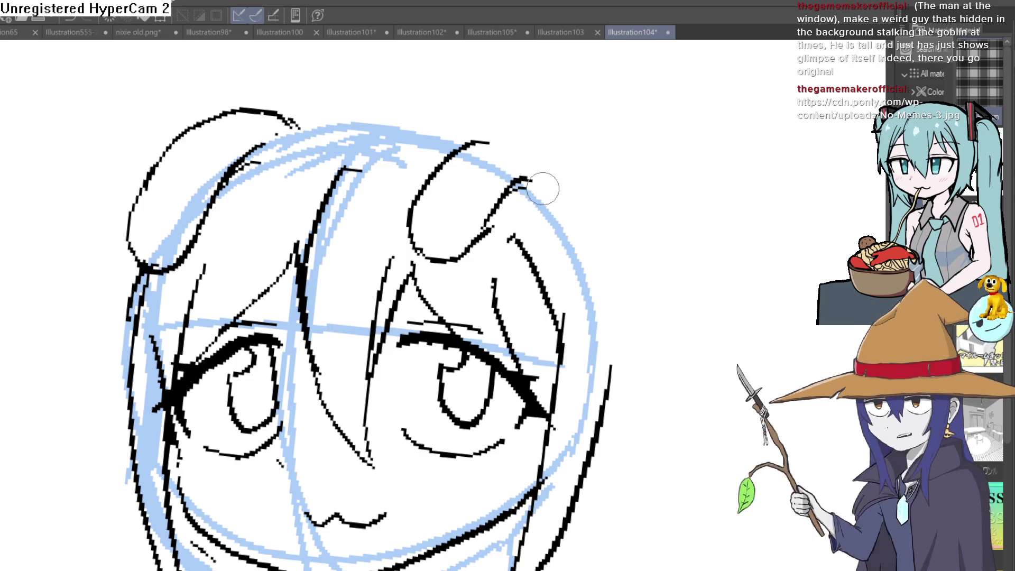
- Retry the head's right outline stroke with undos, then add a heavier stroke along the jawline
mouse_move(450, 163)
mouse_down()
mouse_move(493, 129)
mouse_move(560, 163)
mouse_move(611, 235)
mouse_move(622, 333)
mouse_up()
key(ctrl+z)
drag(546, 146, 595, 235)
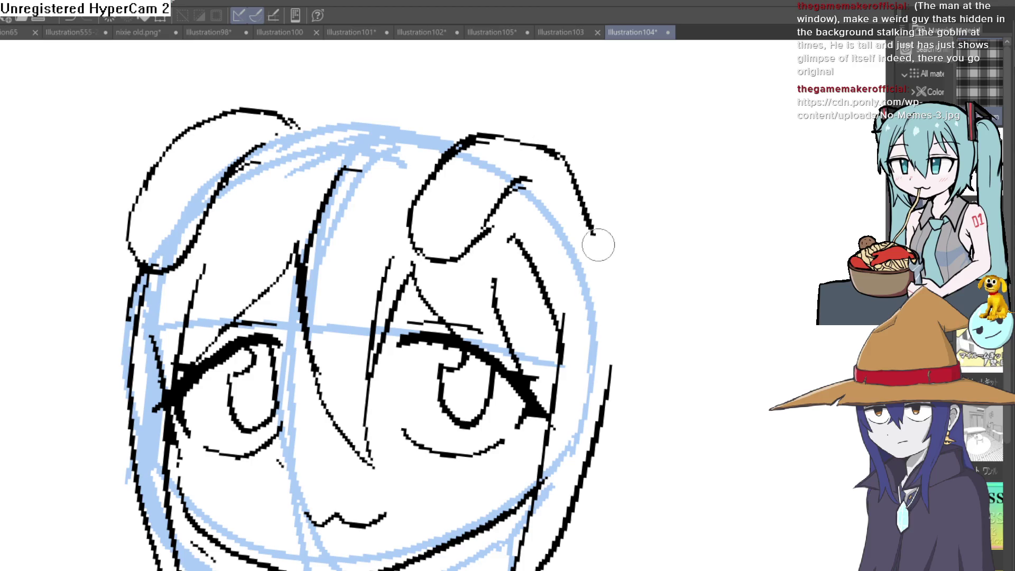
key(ctrl+z)
drag(544, 147, 616, 357)
scroll(654, 373, down, 2)
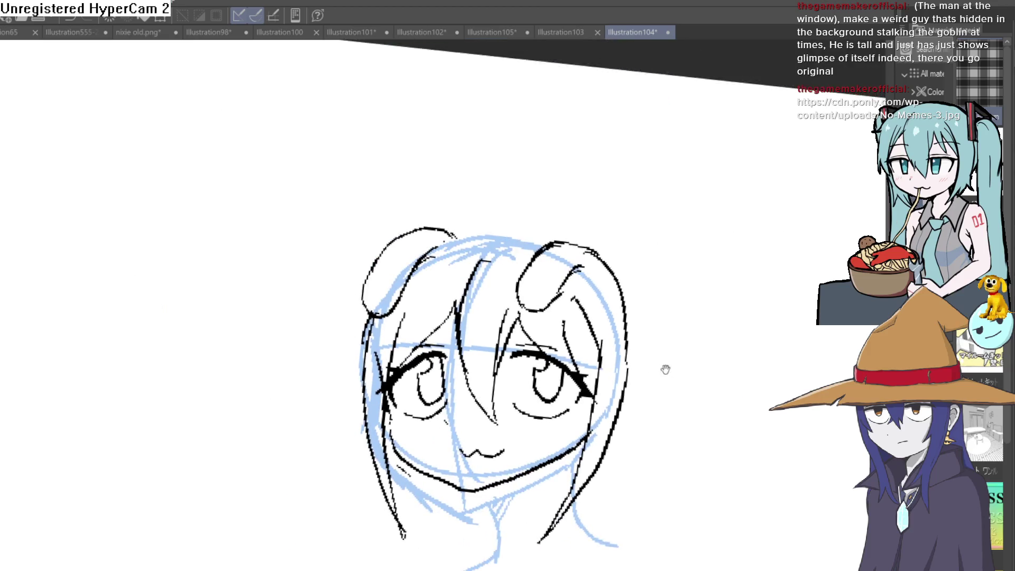
scroll(585, 344, up, 3)
mouse_move(325, 381)
mouse_down()
mouse_move(502, 470)
mouse_move(760, 357)
mouse_up()
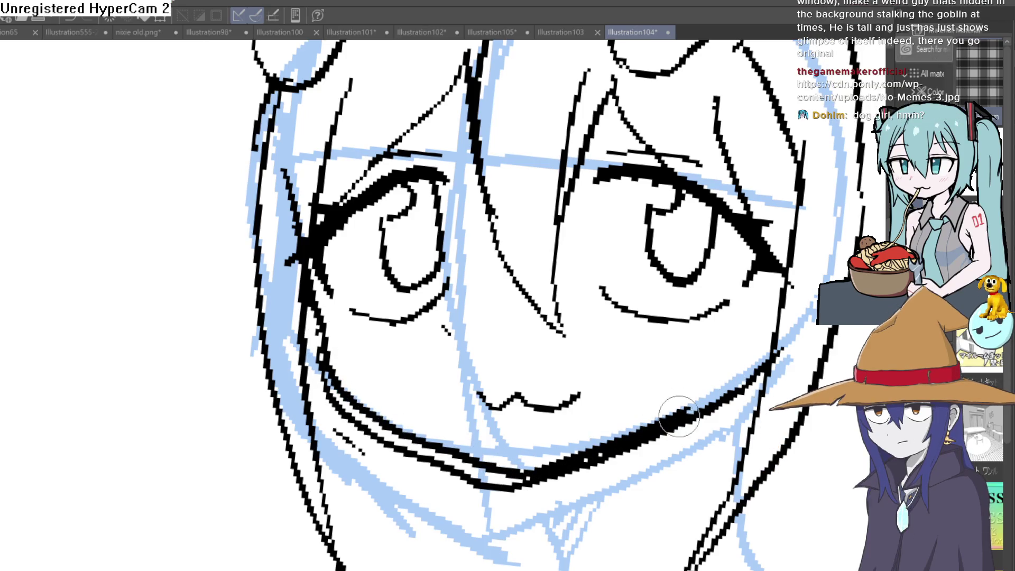
scroll(721, 405, down, 2)
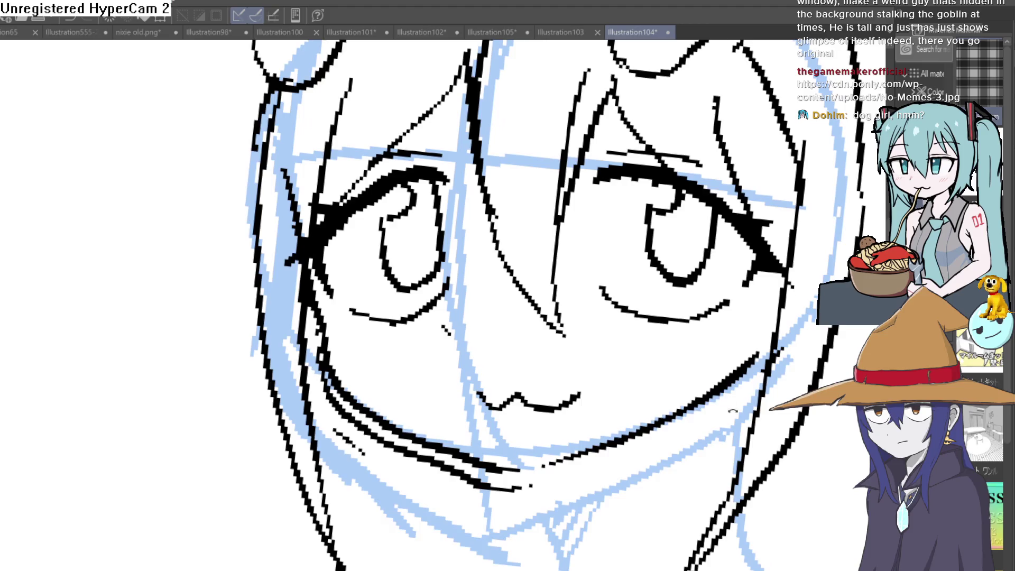
scroll(300, 411, up, 3)
- Erase the doubled cheek stroke and ink small touch-up strokes near the nose
mouse_move(301, 413)
mouse_down()
mouse_move(319, 472)
mouse_move(302, 321)
mouse_move(348, 233)
mouse_move(287, 292)
mouse_up()
mouse_move(294, 414)
mouse_down()
mouse_move(512, 485)
mouse_move(605, 437)
mouse_up()
mouse_move(2, 160)
mouse_down()
mouse_move(546, 285)
mouse_move(523, 322)
mouse_up()
drag(548, 349, 511, 420)
drag(546, 286, 495, 352)
- Bring the whole head into view and erase the diagonal hair stroke by the right eye
drag(475, 182, 398, 194)
drag(220, 199, 535, 62)
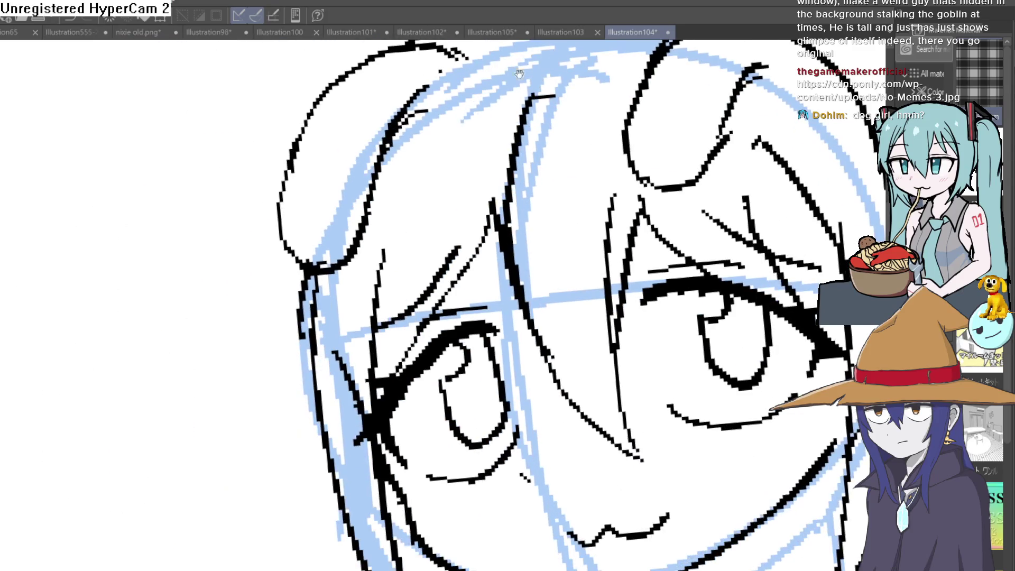
scroll(431, 488, down, 3)
scroll(555, 277, down, 3)
drag(714, 344, 613, 312)
scroll(596, 278, up, 2)
mouse_move(577, 254)
mouse_down()
mouse_move(555, 227)
mouse_move(555, 201)
mouse_up()
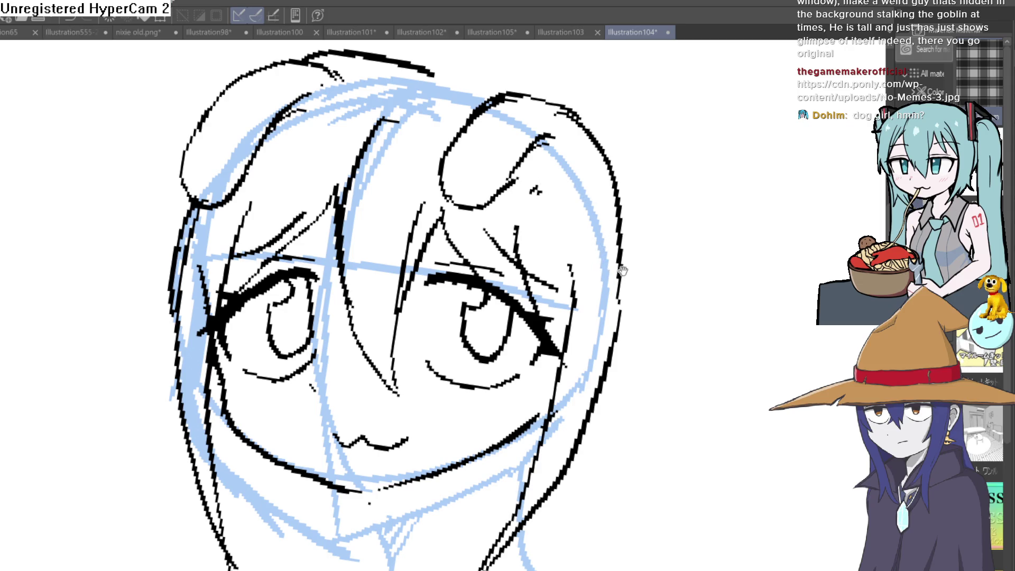
scroll(622, 270, down, 2)
scroll(616, 265, down, 1)
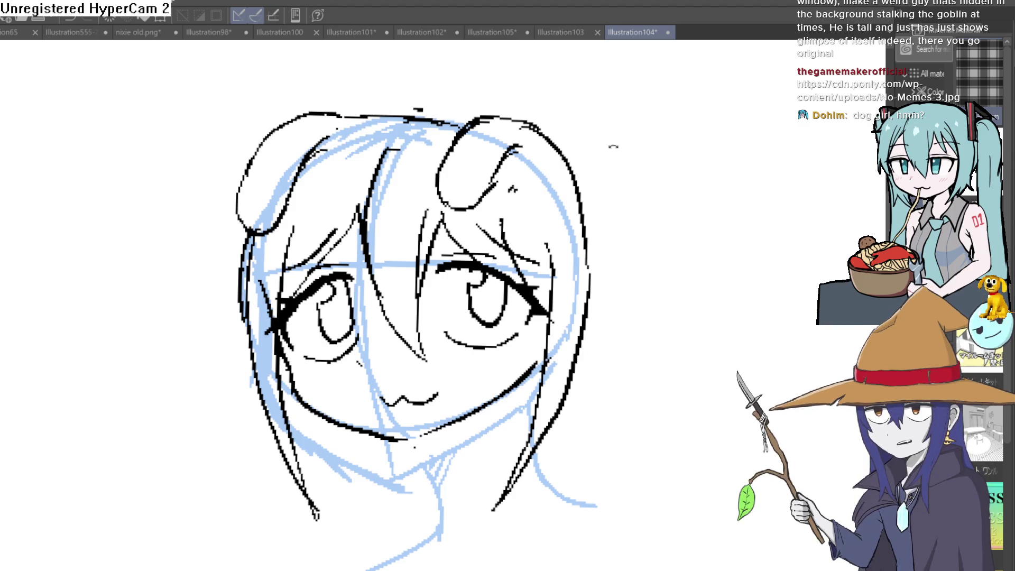
- Erase the hair-top lines, ink a new clump at the top right and remove the thin top-of-head line
key(asciicircum)
drag(458, 128, 521, 180)
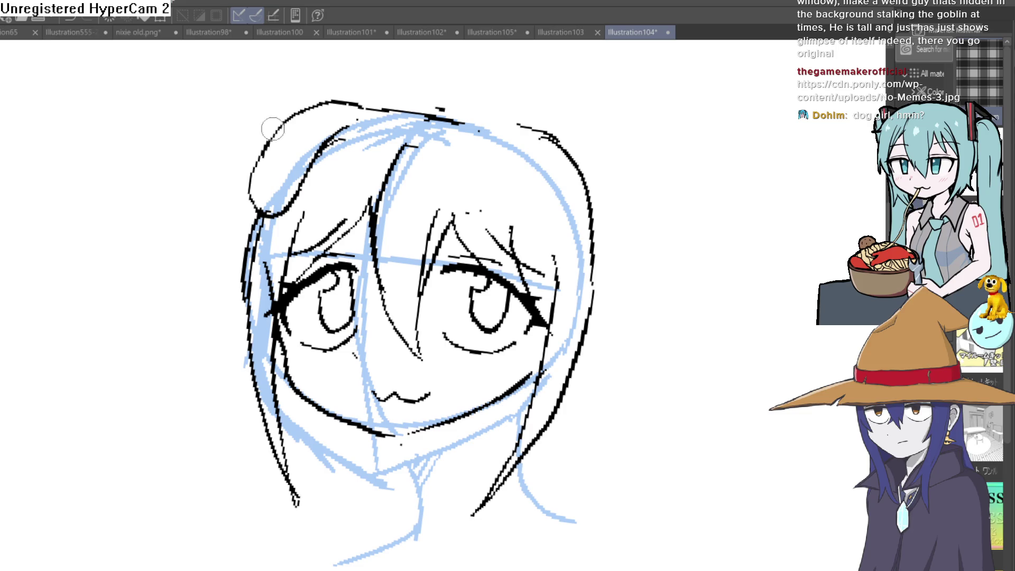
scroll(496, 168, up, 2)
drag(583, 111, 503, 178)
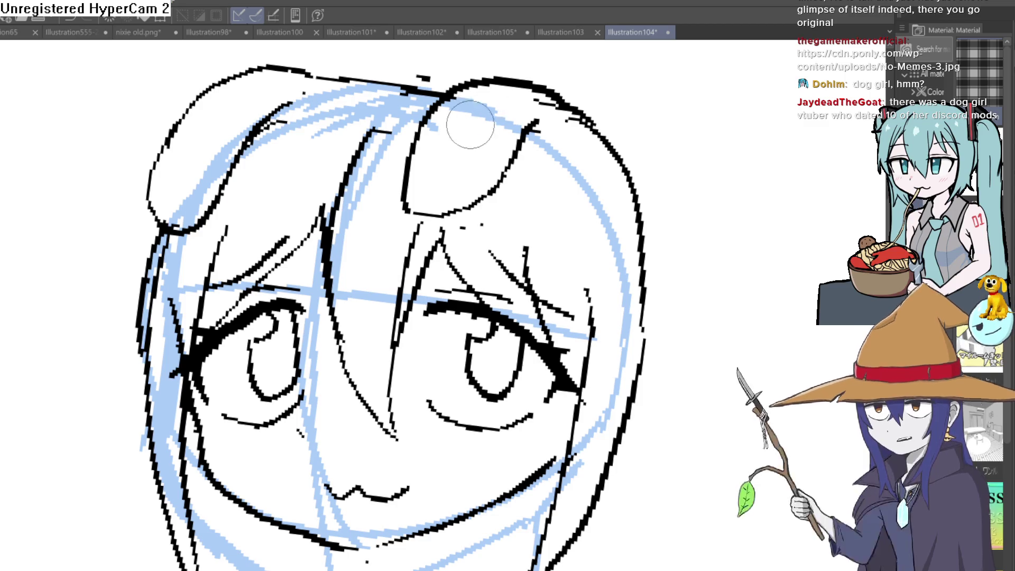
drag(406, 99, 166, 95)
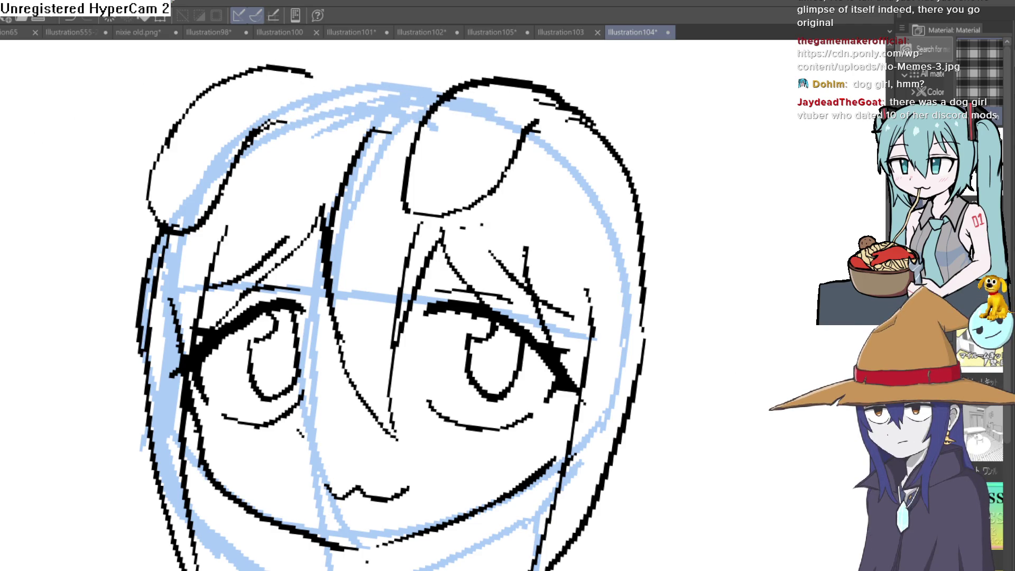
- Redraw the left hair ear's outline and undo the doubled stroke
drag(435, 138, 463, 232)
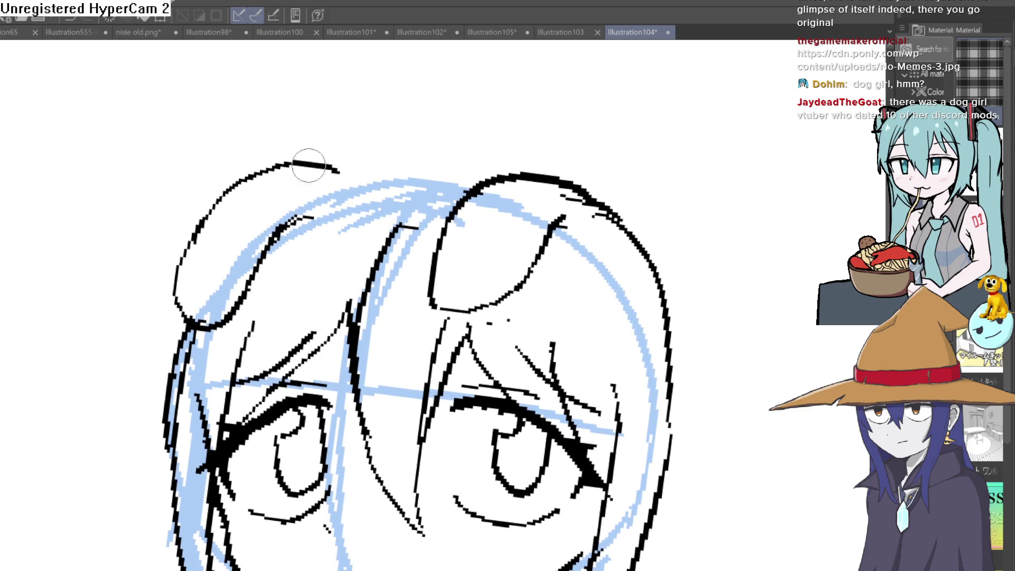
mouse_move(213, 228)
mouse_down()
mouse_move(184, 282)
mouse_move(207, 188)
mouse_up()
key(ctrl+z)
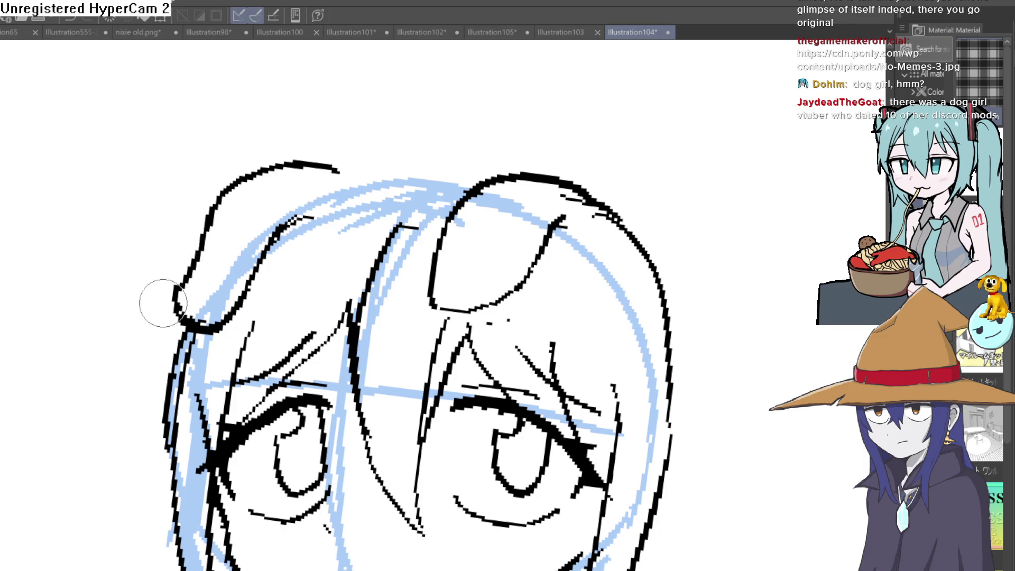
scroll(253, 238, down, 5)
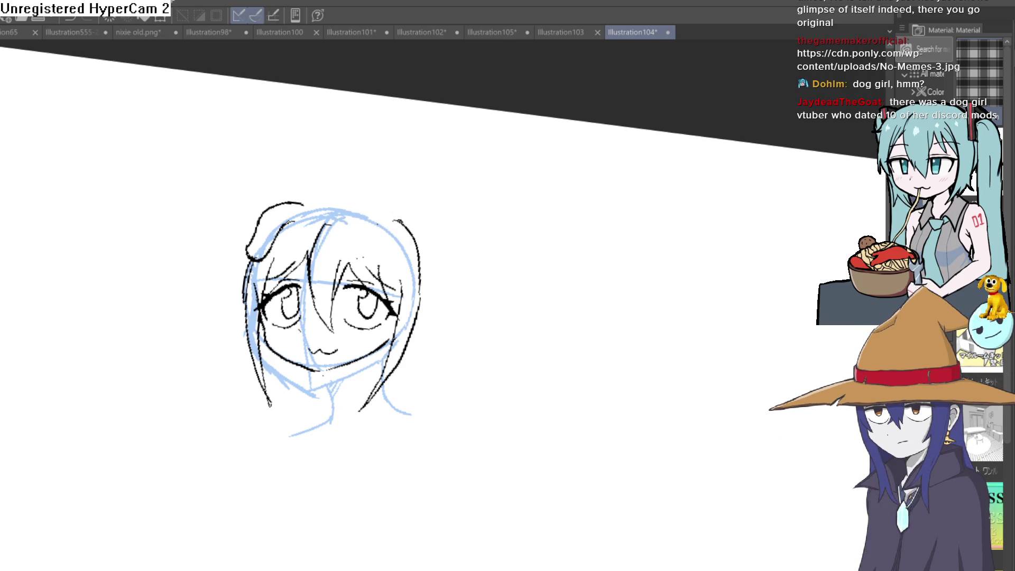
scroll(277, 84, up, 2)
scroll(465, 319, up, 3)
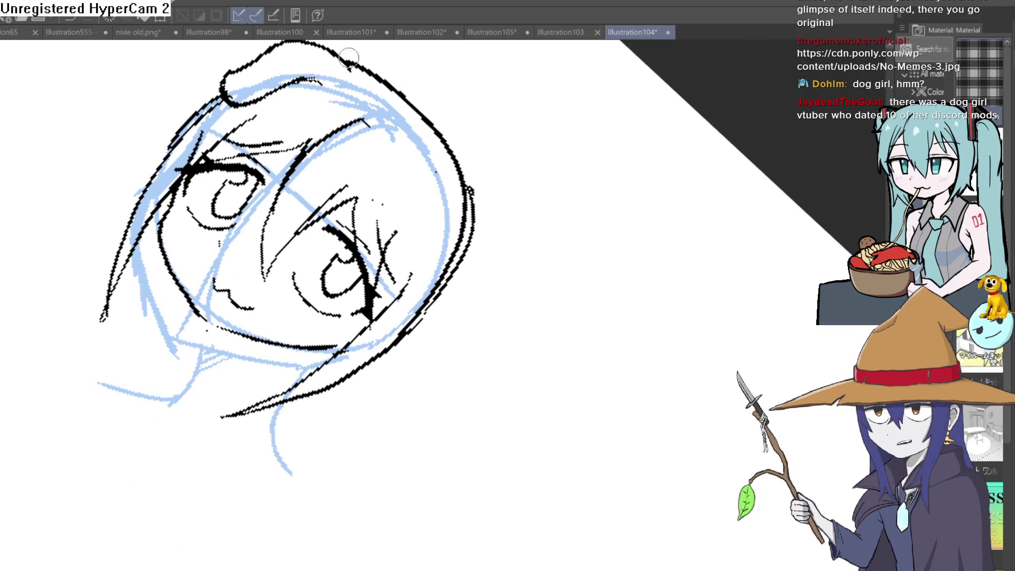
- Erase the top-left hair bump and draw a new hair outline across the top and left side
key(ctrl+0)
mouse_move(175, 224)
mouse_down()
mouse_move(147, 252)
mouse_move(126, 217)
mouse_move(195, 173)
mouse_move(177, 163)
mouse_move(190, 166)
mouse_up()
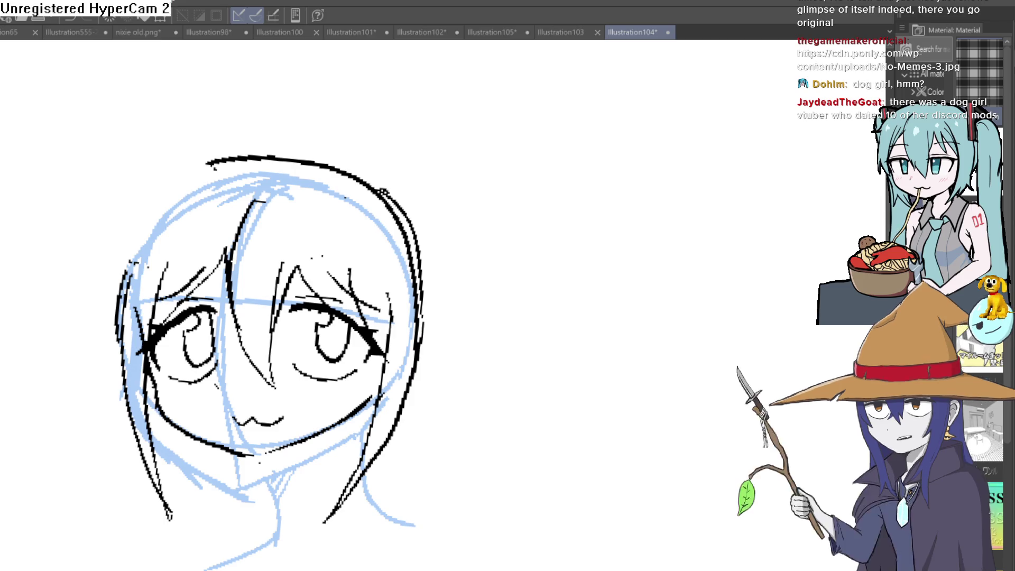
scroll(281, 147, up, 2)
mouse_move(281, 147)
mouse_down()
mouse_move(106, 195)
mouse_move(44, 349)
mouse_up()
drag(432, 260, 524, 190)
scroll(443, 179, down, 1)
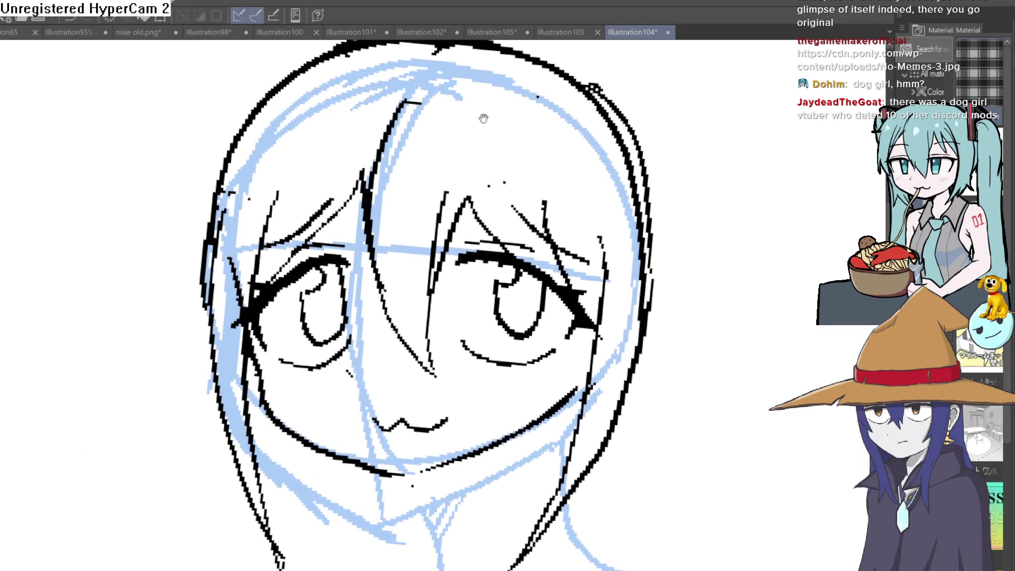
scroll(310, 145, down, 1)
- Redraw the long hair strand down the left side and thin the thick top-left outline
drag(323, 96, 226, 289)
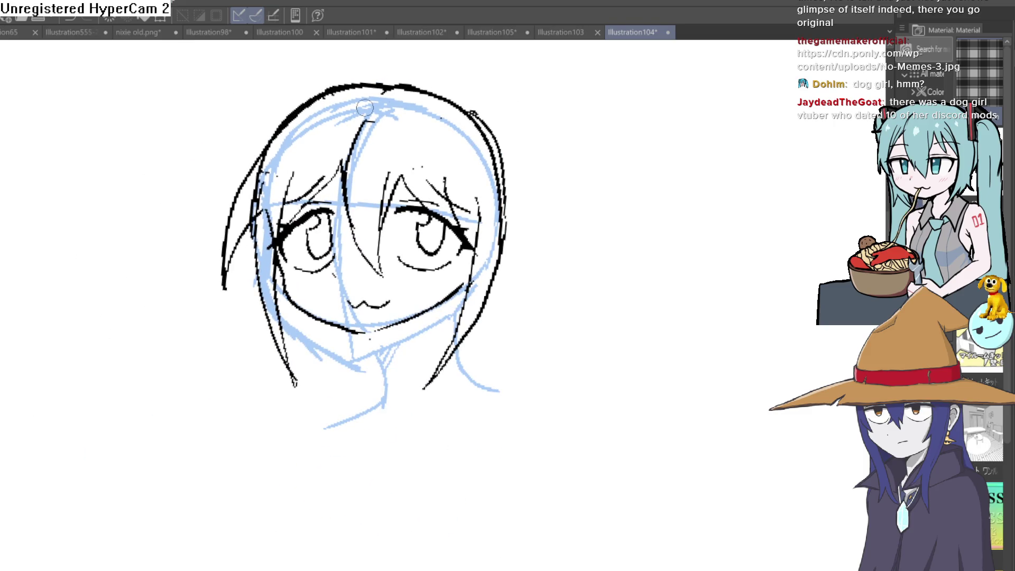
key(ctrl+z)
drag(300, 113, 228, 266)
mouse_move(250, 169)
mouse_down()
mouse_move(299, 102)
mouse_move(380, 83)
mouse_up()
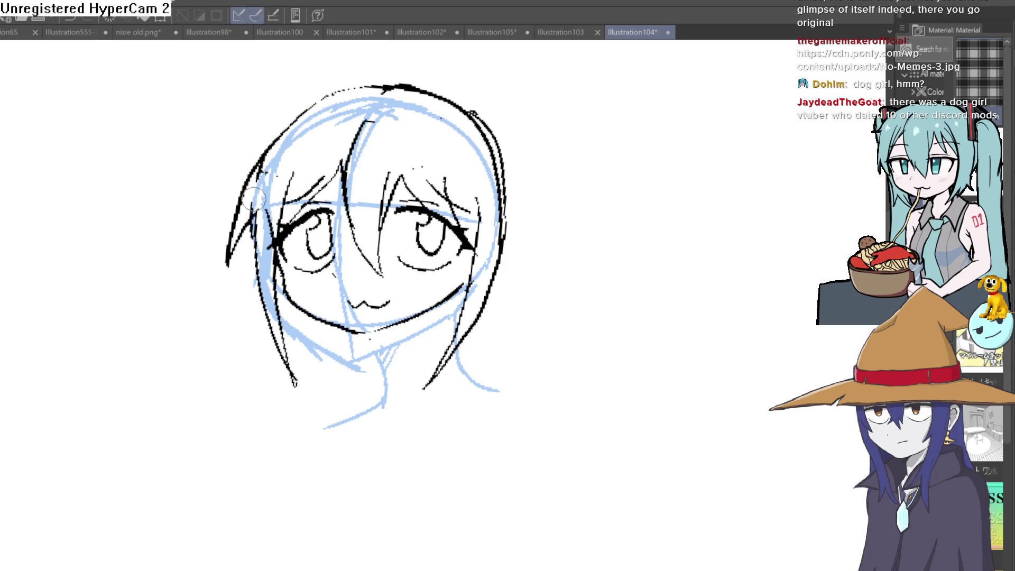
mouse_move(429, 179)
mouse_down()
mouse_move(412, 183)
mouse_move(531, 199)
mouse_move(485, 174)
mouse_move(416, 186)
mouse_move(444, 173)
mouse_up()
scroll(536, 195, down, 2)
scroll(476, 238, up, 3)
scroll(403, 280, up, 2)
- Add a short stroke below the chin, rotating the view around the face
drag(408, 272, 398, 358)
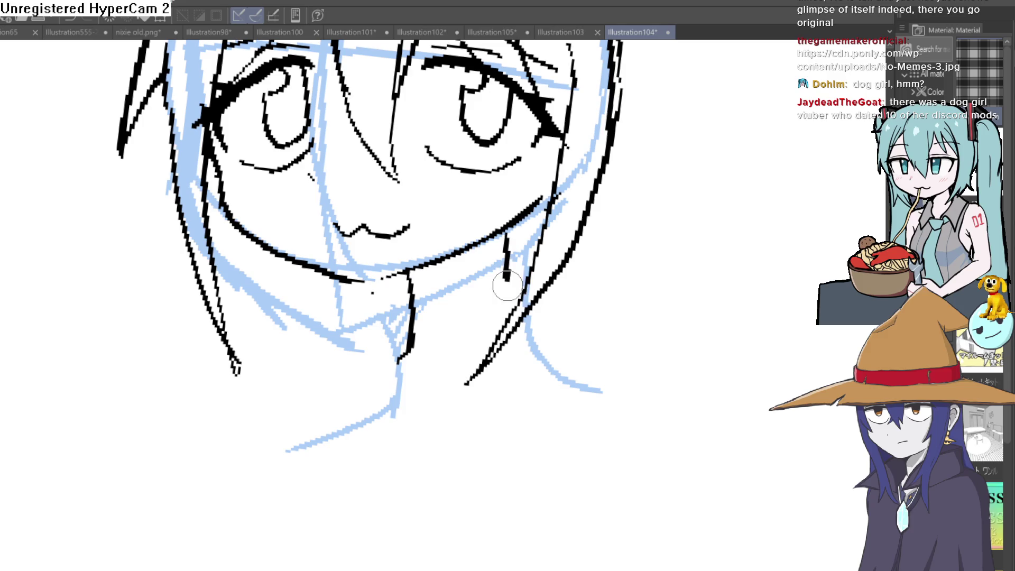
scroll(574, 293, down, 2)
scroll(579, 313, up, 1)
scroll(562, 320, up, 1)
scroll(555, 316, up, 1)
mouse_move(552, 313)
mouse_down()
mouse_move(524, 245)
mouse_move(512, 286)
mouse_up()
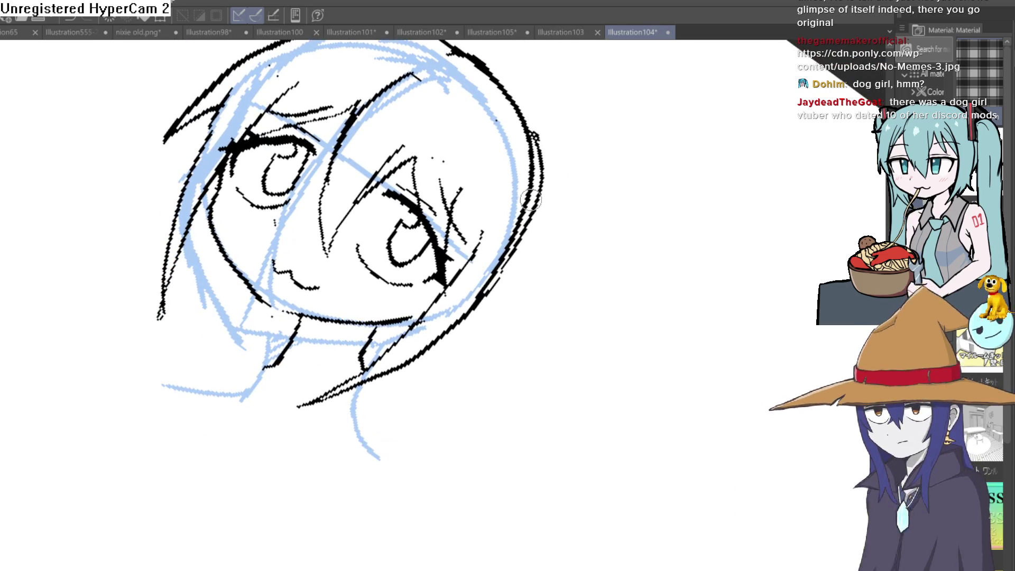
mouse_move(565, 208)
mouse_down()
mouse_move(512, 261)
mouse_move(480, 230)
mouse_move(470, 375)
mouse_up()
mouse_move(466, 315)
mouse_down()
mouse_move(505, 238)
mouse_move(584, 219)
mouse_move(642, 191)
mouse_up()
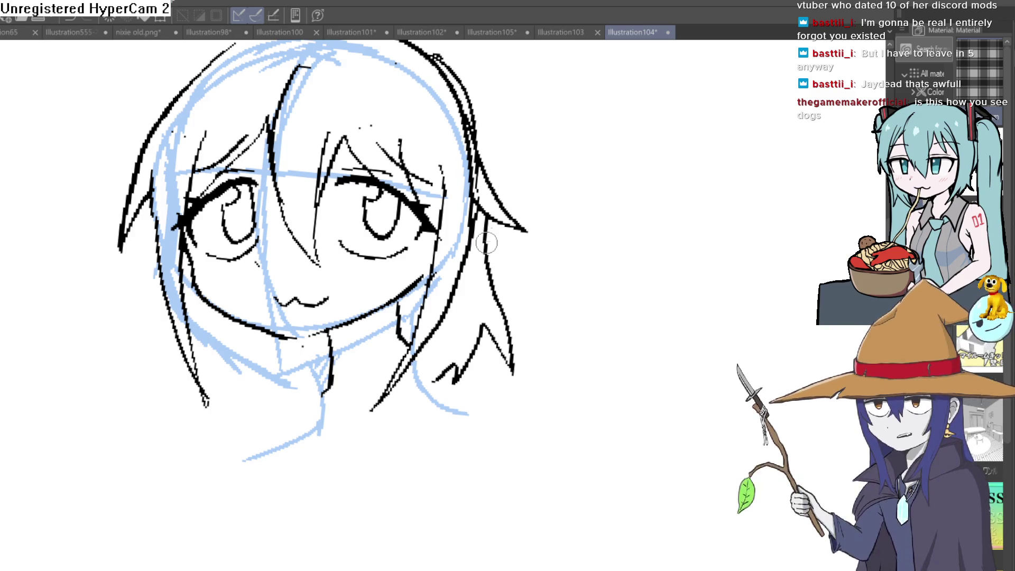
scroll(526, 199, up, 2)
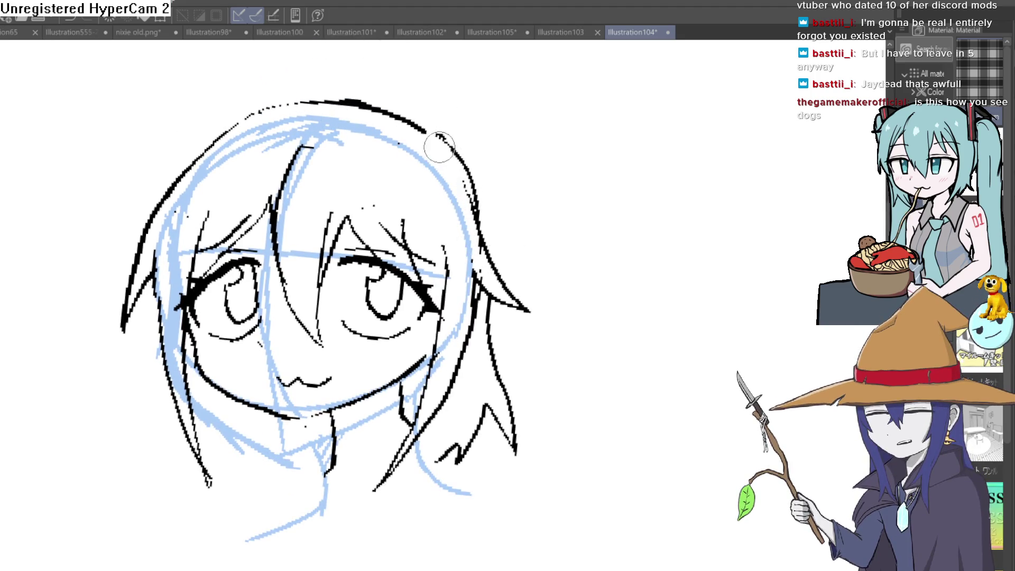
scroll(526, 213, down, 1)
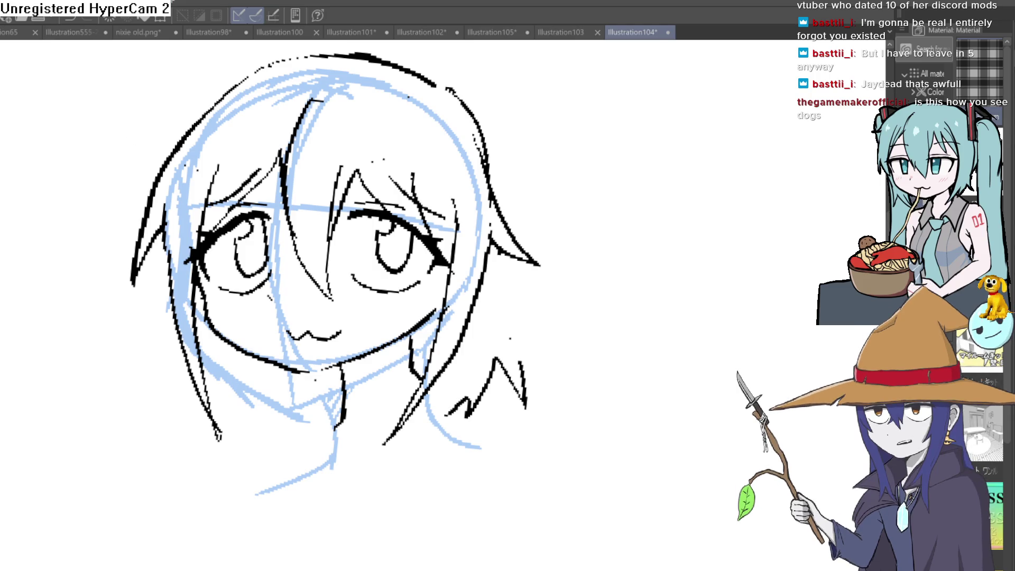
scroll(394, 238, up, 2)
- Draw pupils in both eyes and redraw the neck line below the jaw boldly
drag(391, 229, 394, 251)
drag(94, 232, 96, 263)
scroll(396, 238, down, 3)
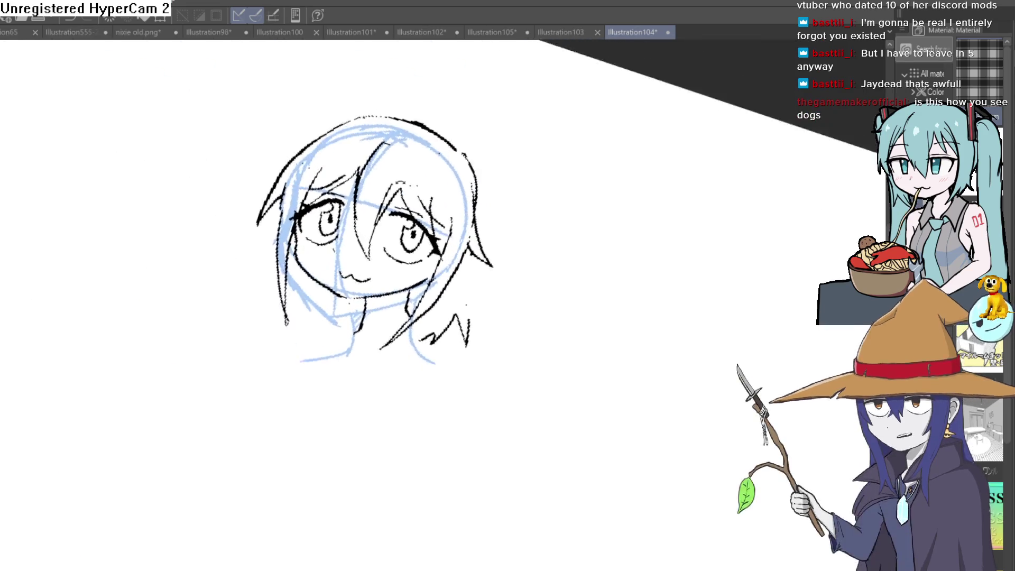
scroll(347, 327, up, 4)
drag(343, 311, 311, 435)
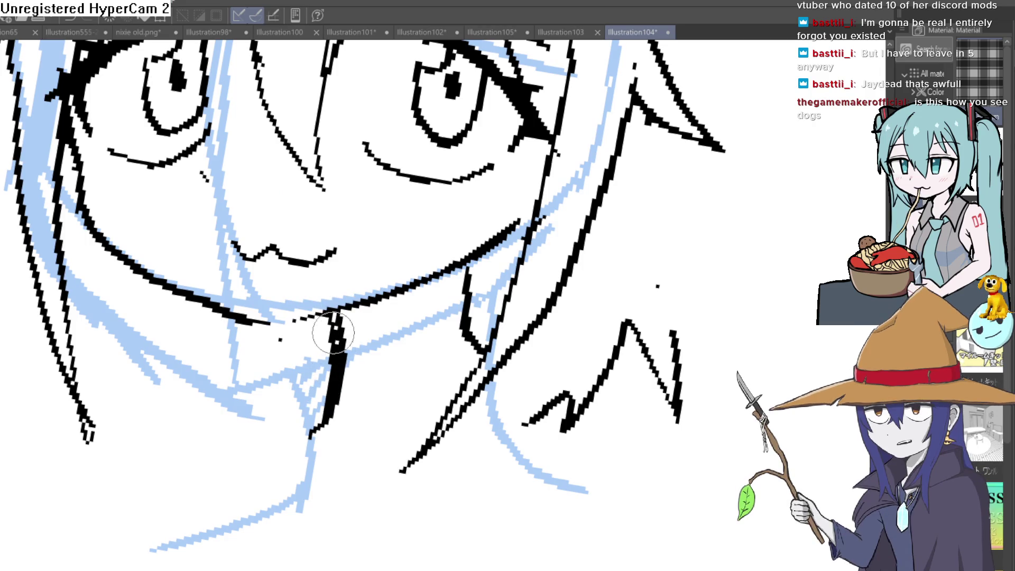
scroll(448, 273, down, 3)
scroll(449, 273, up, 1)
mouse_move(596, 169)
mouse_down()
mouse_move(556, 288)
mouse_move(547, 270)
mouse_up()
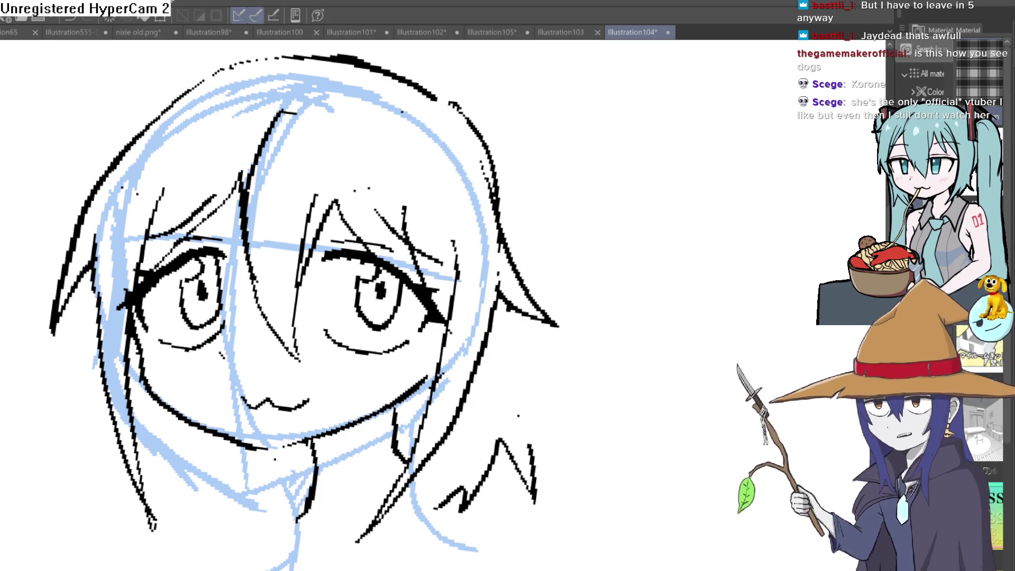
- Undo the last stroke of the zigzag strands beside the neck
key(ctrl+z)
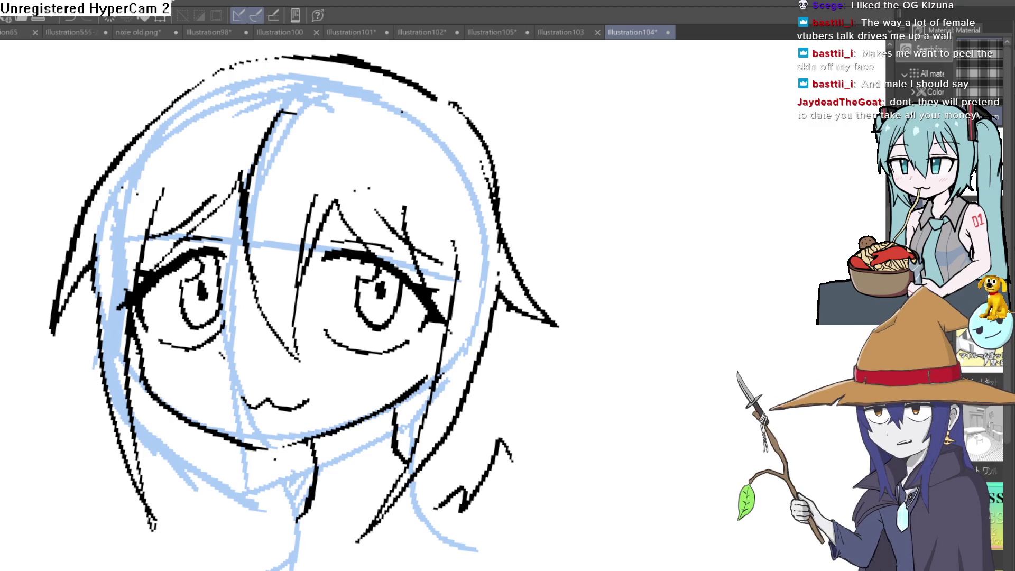
- Zoom in on the head and thicken the top hair outline, undoing a gap-fill attempt
drag(437, 111, 435, 159)
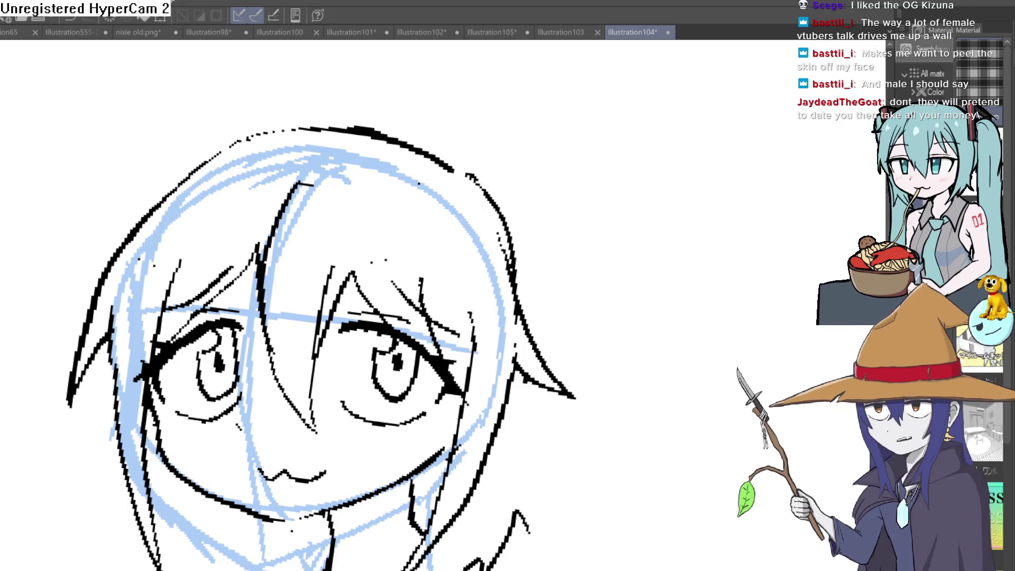
ctrl+click(395, 182)
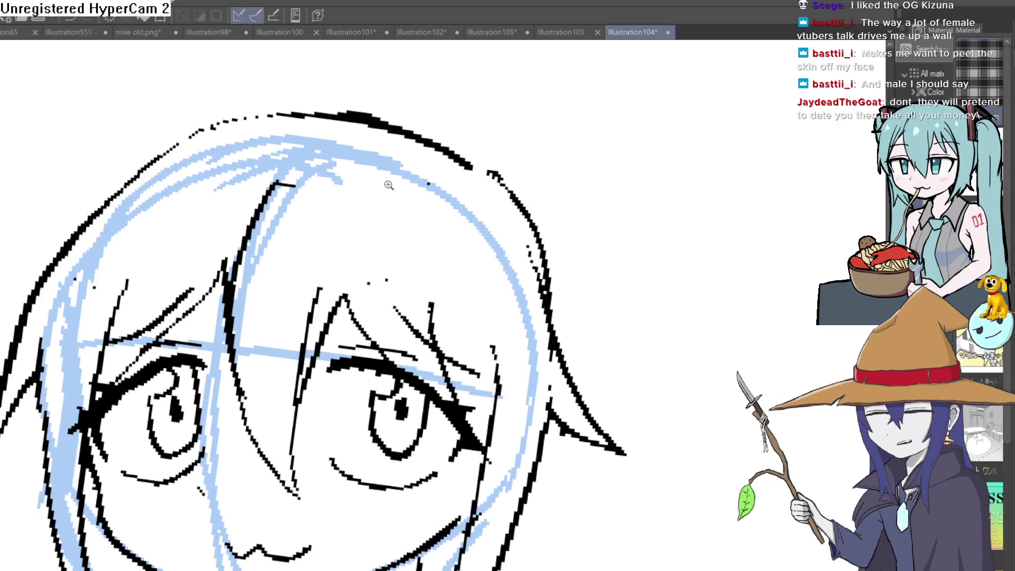
ctrl+click(395, 181)
alt+click(396, 163)
drag(354, 150, 389, 143)
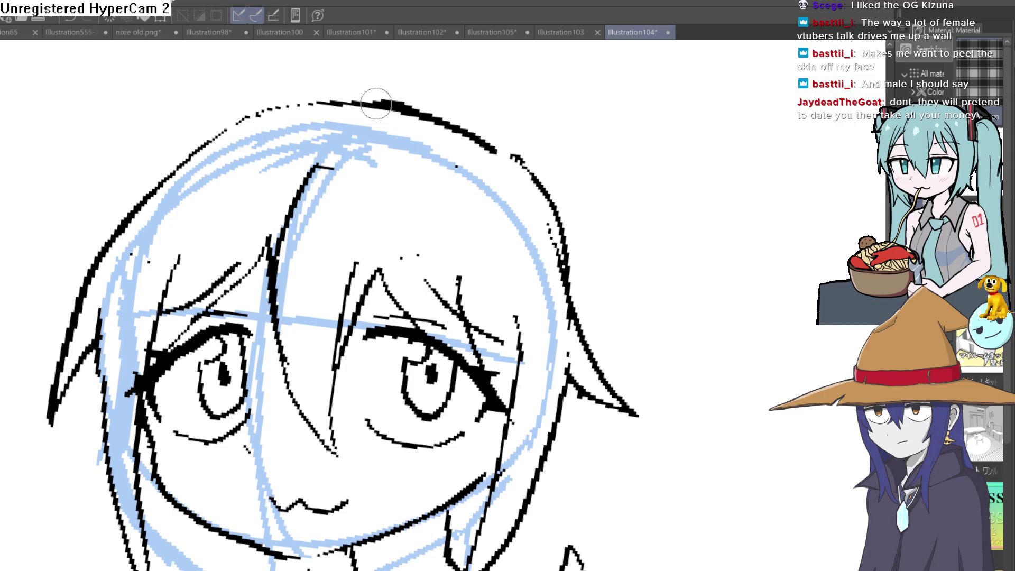
drag(359, 98, 193, 154)
key(ctrl+z)
mouse_move(346, 96)
mouse_down()
mouse_move(204, 127)
mouse_move(87, 274)
mouse_up()
- Redraw the left hair outline more cleanly and erase the stray zigzag stroke
mouse_move(79, 352)
mouse_down()
mouse_move(47, 416)
mouse_move(106, 313)
mouse_up()
key(ctrl+z)
key(ctrl+z)
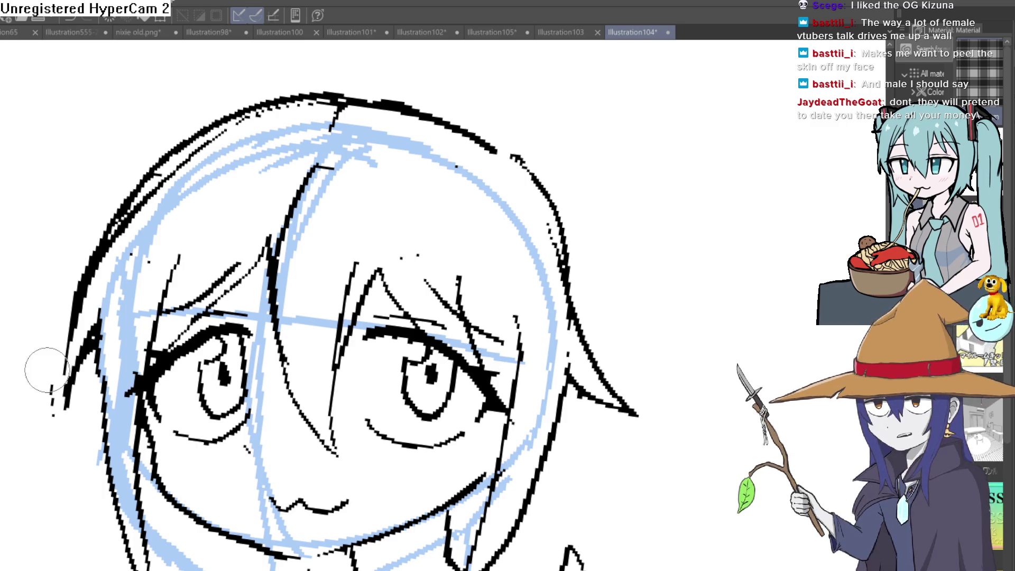
mouse_move(172, 168)
mouse_down()
mouse_move(119, 222)
mouse_move(68, 353)
mouse_move(47, 357)
mouse_up()
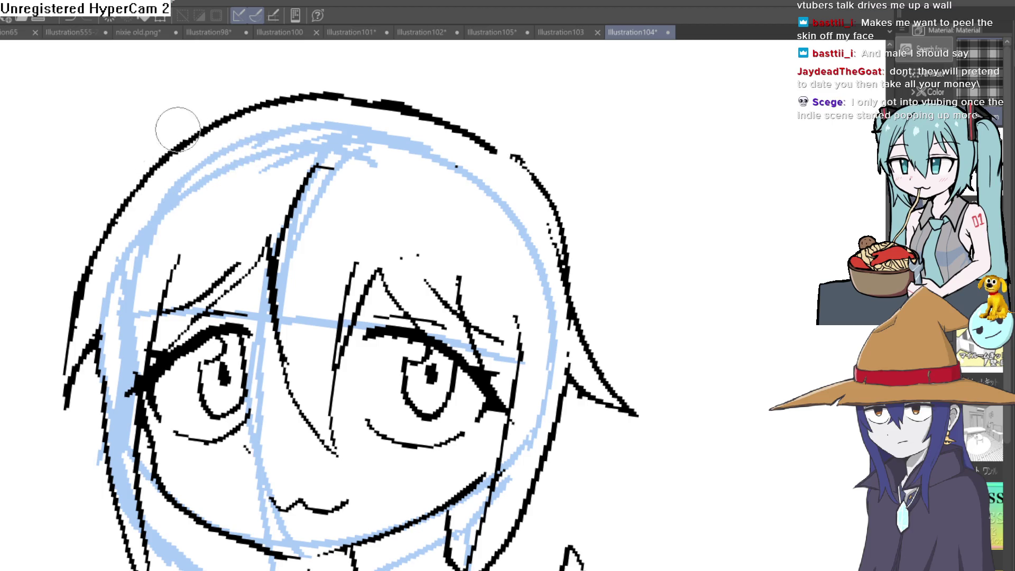
scroll(577, 182, down, 2)
scroll(630, 201, down, 2)
scroll(562, 199, up, 1)
scroll(529, 298, up, 3)
mouse_move(600, 309)
mouse_down()
mouse_move(536, 351)
mouse_move(546, 344)
mouse_up()
scroll(608, 324, down, 1)
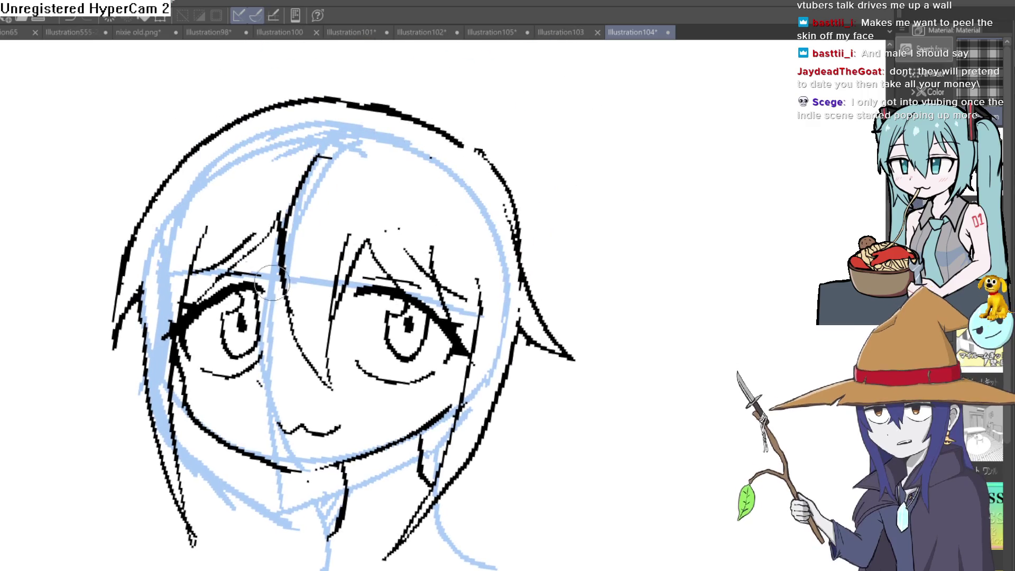
scroll(498, 186, up, 1)
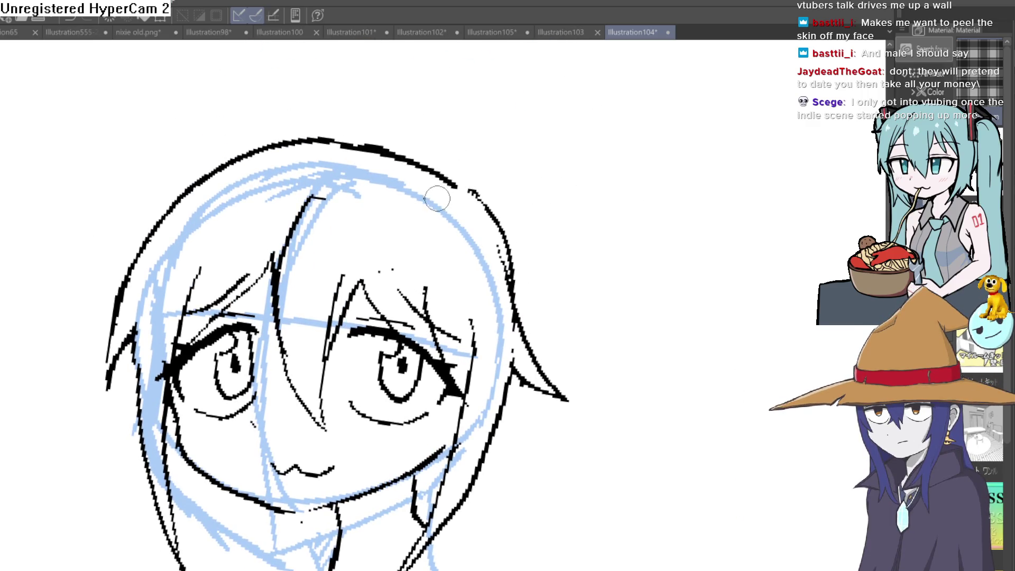
- Shape the upper-right floppy hair loop, undoing an unwanted strand and a stroke across its top
mouse_move(485, 295)
mouse_down()
mouse_move(420, 273)
mouse_move(394, 230)
mouse_up()
mouse_move(457, 188)
mouse_down()
mouse_move(414, 197)
mouse_move(415, 172)
mouse_up()
key(ctrl+z)
drag(428, 227, 415, 213)
mouse_move(406, 248)
mouse_down()
mouse_move(399, 222)
mouse_move(435, 140)
mouse_move(510, 233)
mouse_move(465, 283)
mouse_move(413, 211)
mouse_up()
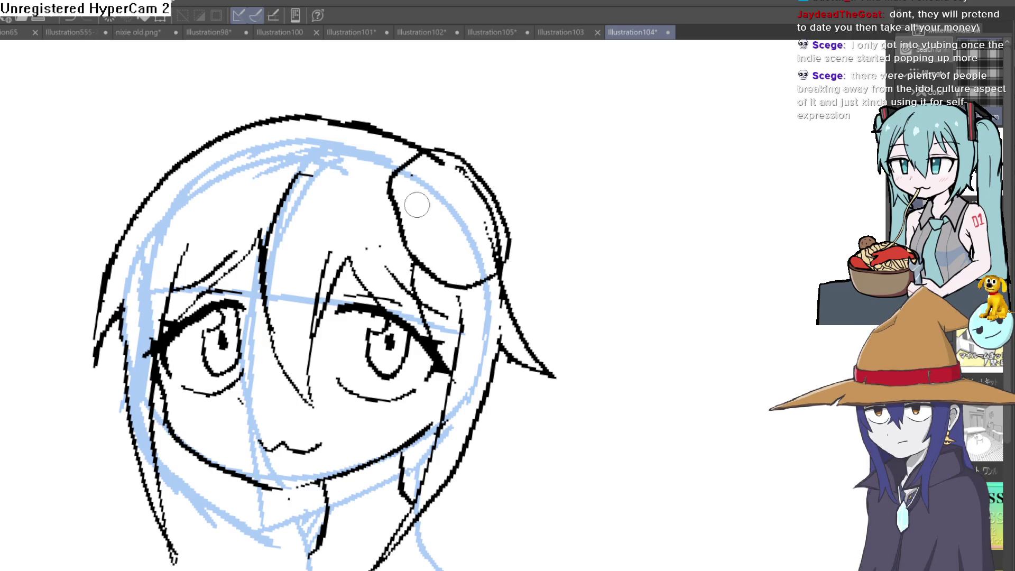
mouse_move(414, 148)
mouse_down()
mouse_move(411, 163)
mouse_move(500, 276)
mouse_up()
key(ctrl+z)
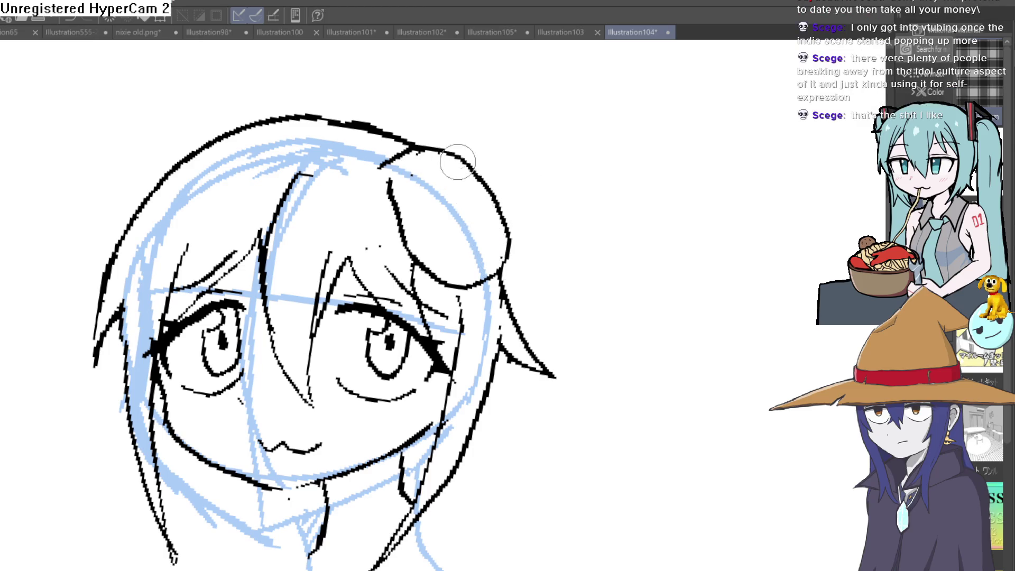
- Ink the left floppy ear outline and a short top-of-hair stroke, undoing a stray inner line
drag(361, 171, 364, 145)
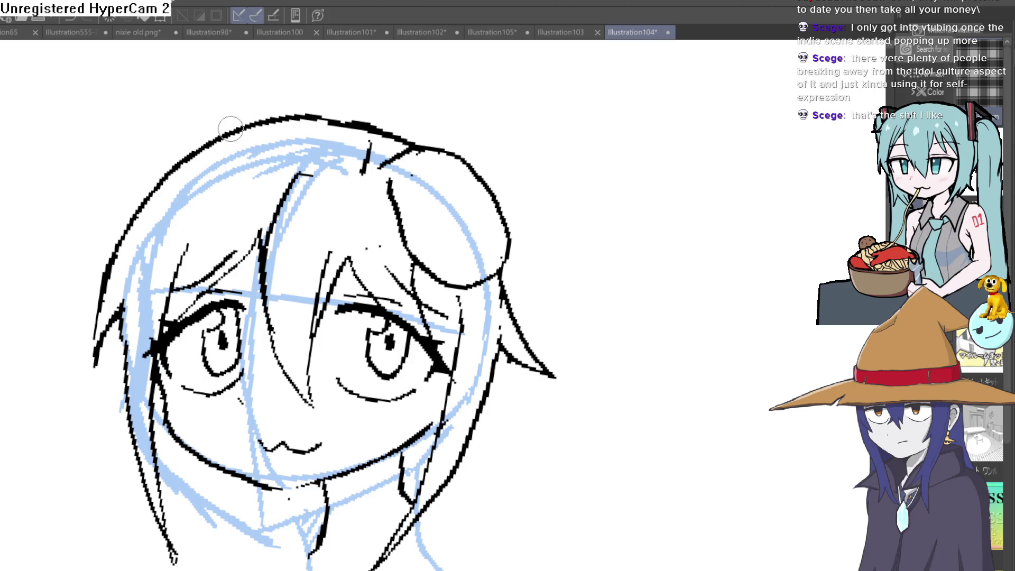
mouse_move(230, 127)
mouse_down()
mouse_move(89, 276)
mouse_move(225, 152)
mouse_up()
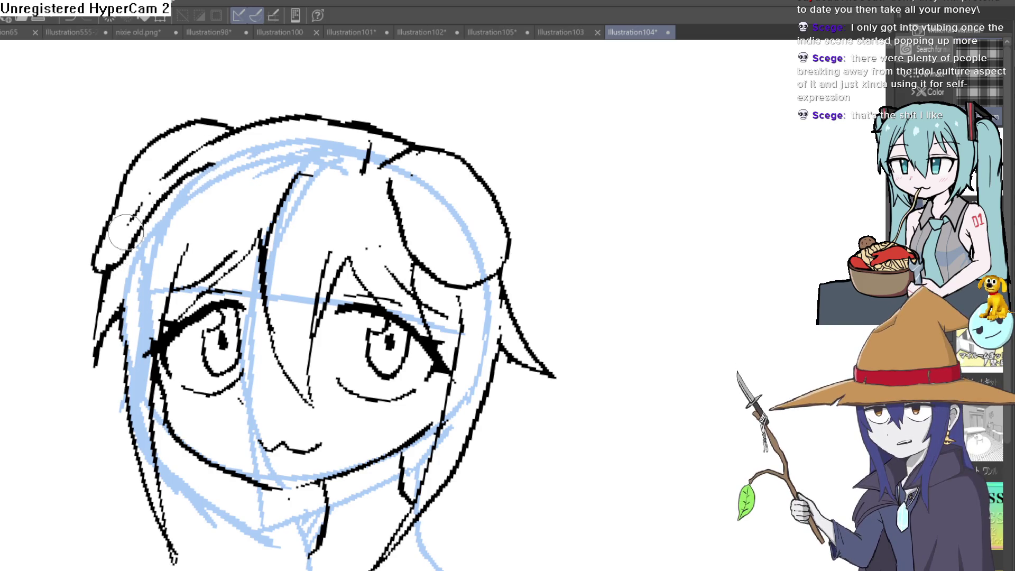
key(ctrl+z)
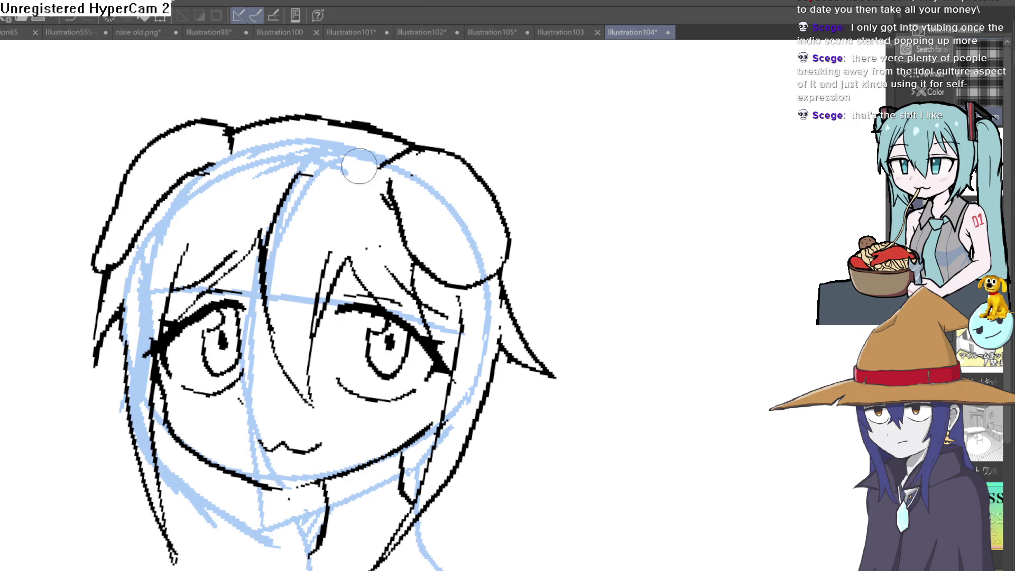
scroll(469, 136, down, 5)
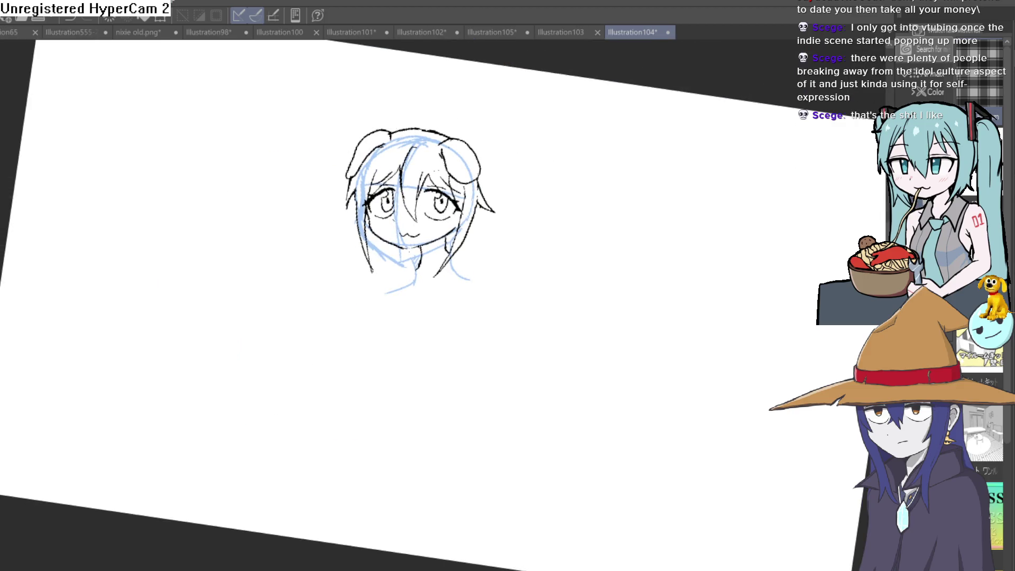
- Hide the blue rough sketch and reset the canvas rotation to level
key(Delete)
key(ctrl+0)
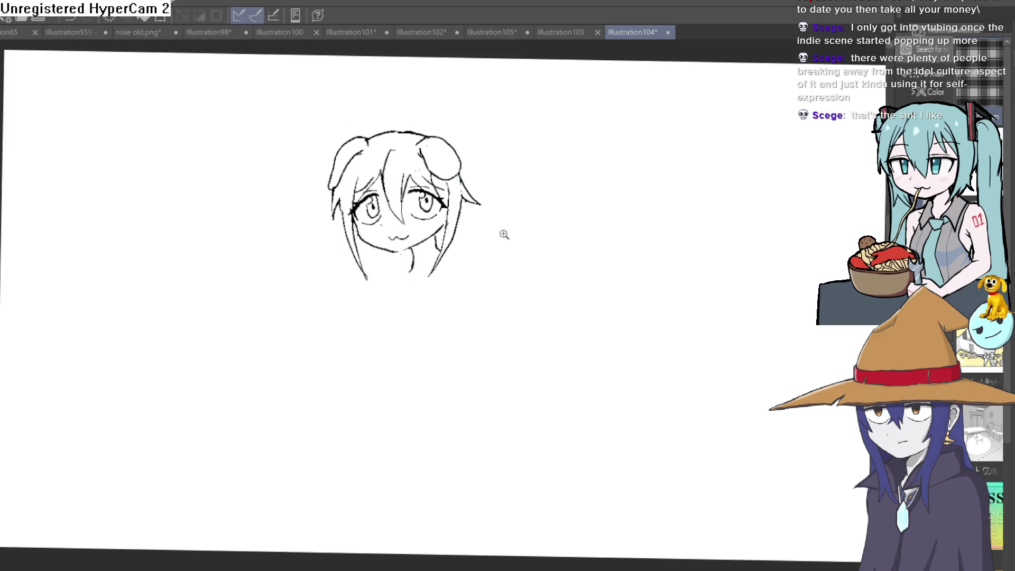
scroll(517, 233, up, 4)
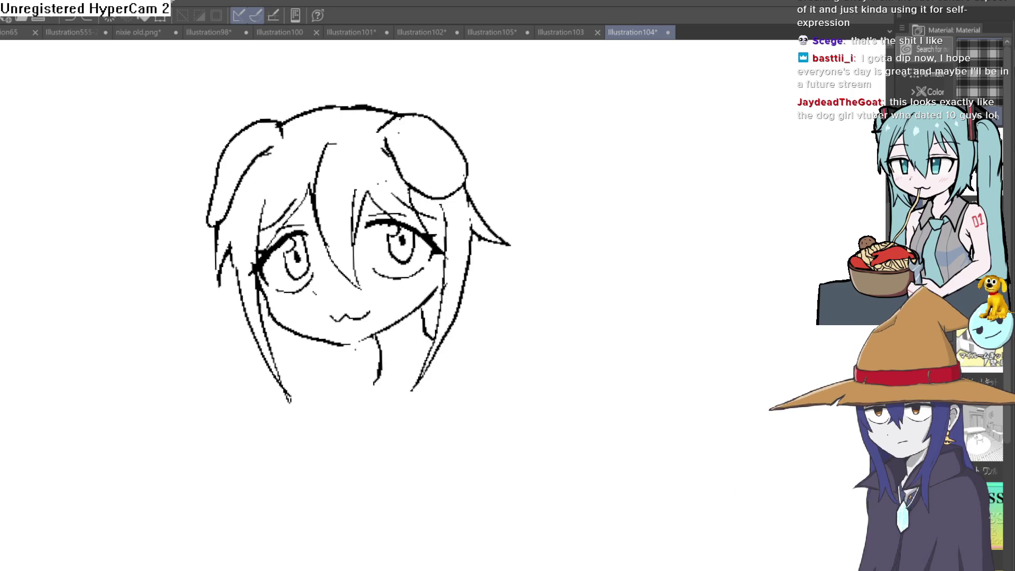
- Ink the right shoulder line and the left neck-and-shoulder line, undoing a failed stroke
mouse_move(442, 340)
mouse_down()
mouse_move(487, 346)
mouse_move(547, 436)
mouse_up()
key(ctrl+z)
drag(463, 343, 504, 480)
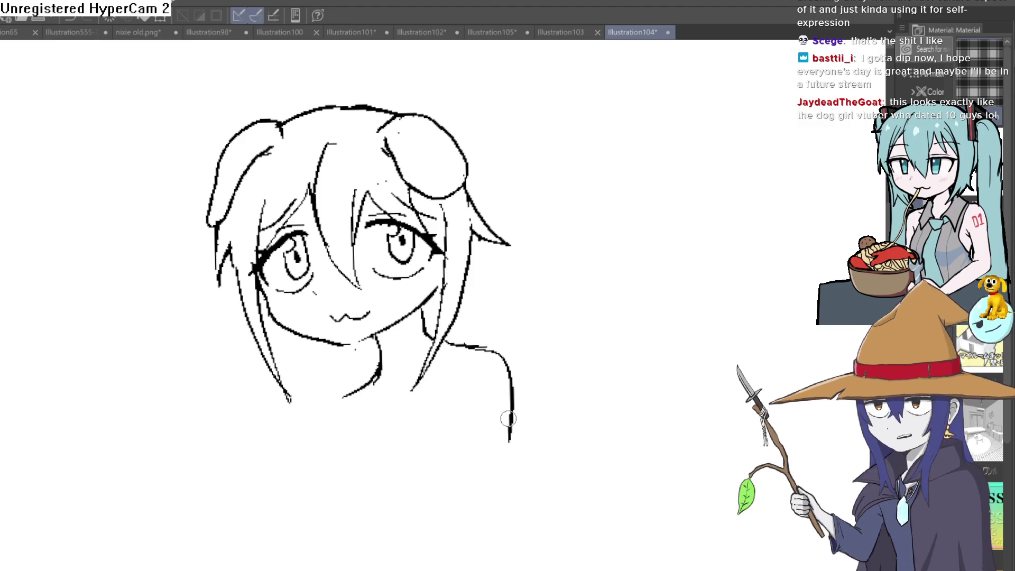
drag(381, 372, 310, 508)
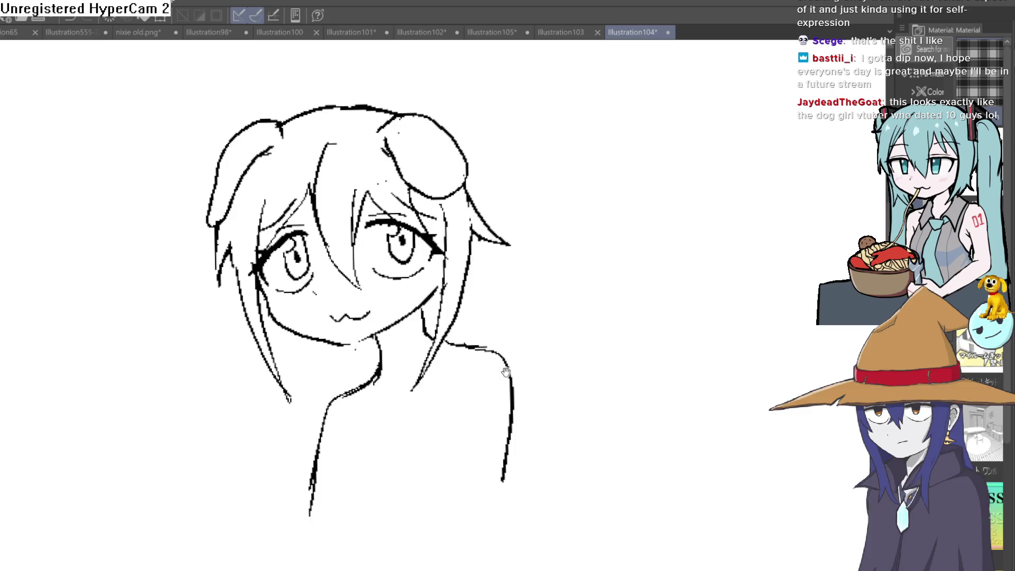
mouse_move(497, 381)
mouse_down()
mouse_move(587, 299)
mouse_move(563, 235)
mouse_up()
- Retrace the top and lower-left hair outlines thicker at a comfortable canvas angle
drag(488, 219, 413, 155)
scroll(331, 159, up, 5)
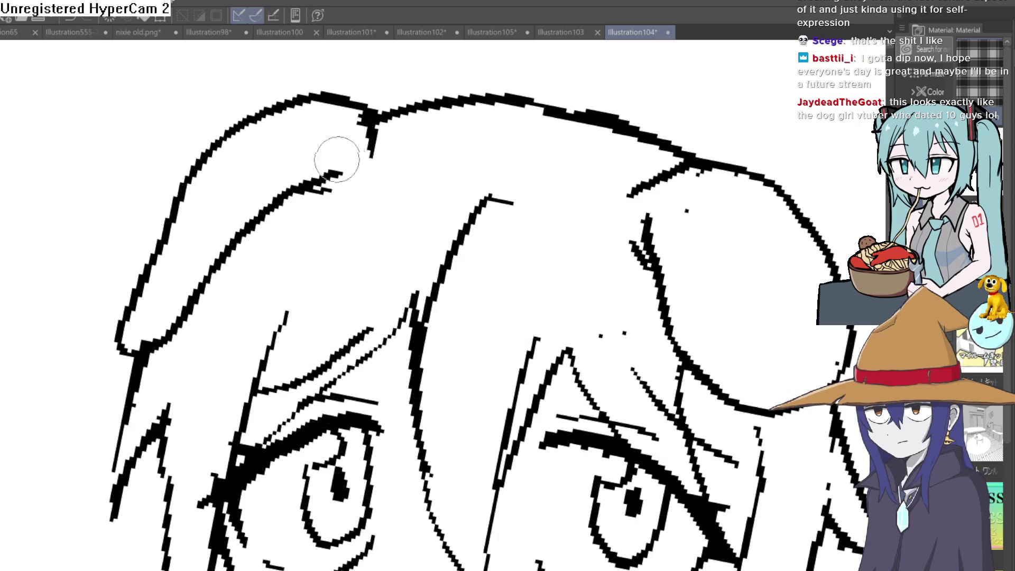
mouse_move(381, 103)
mouse_down()
mouse_move(204, 282)
mouse_move(163, 249)
mouse_up()
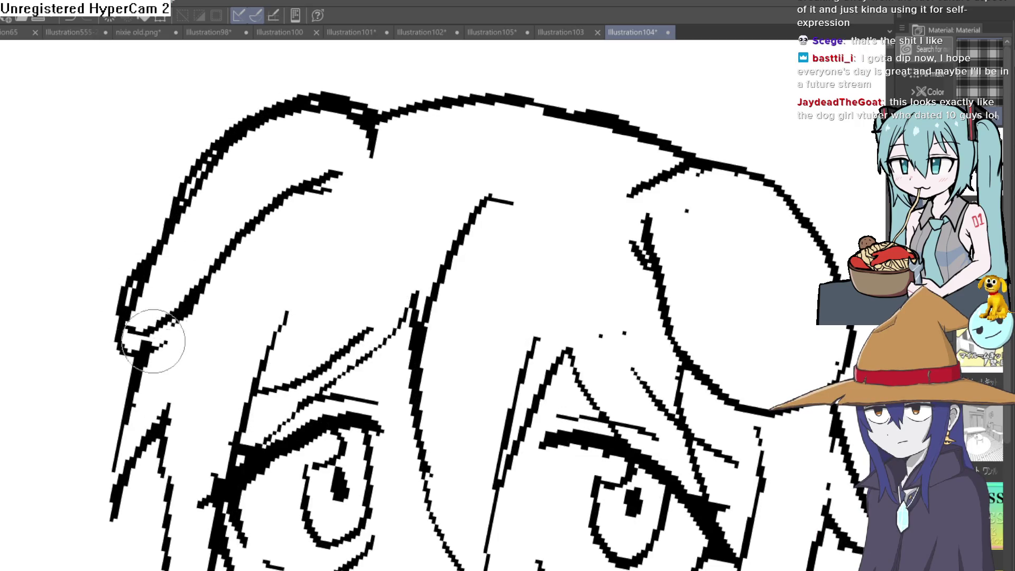
mouse_move(199, 221)
mouse_down()
mouse_move(436, 201)
mouse_move(480, 226)
mouse_up()
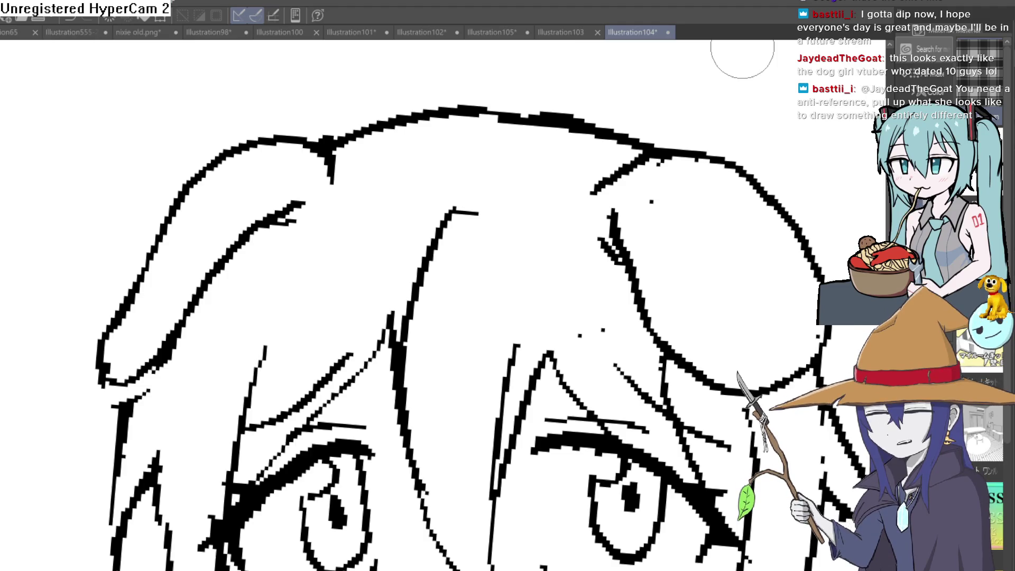
- Trace the right ear's lower-left edge, undo it, and redraw a shorter curve there
drag(555, 227, 493, 206)
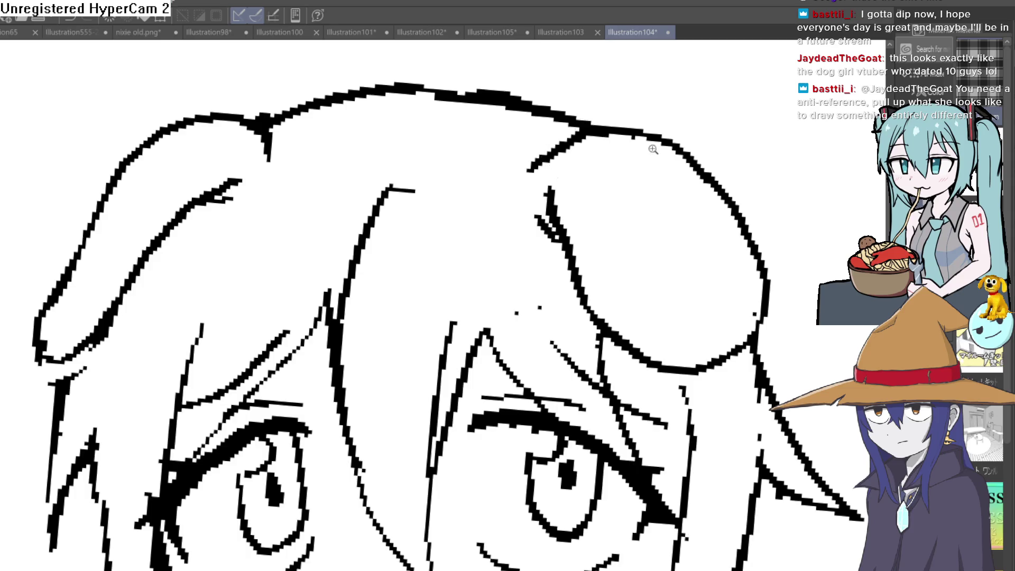
scroll(604, 147, down, 5)
mouse_move(711, 222)
mouse_down()
mouse_move(687, 190)
mouse_move(727, 337)
mouse_move(680, 272)
mouse_up()
scroll(728, 337, up, 5)
drag(548, 187, 595, 369)
key(ctrl+z)
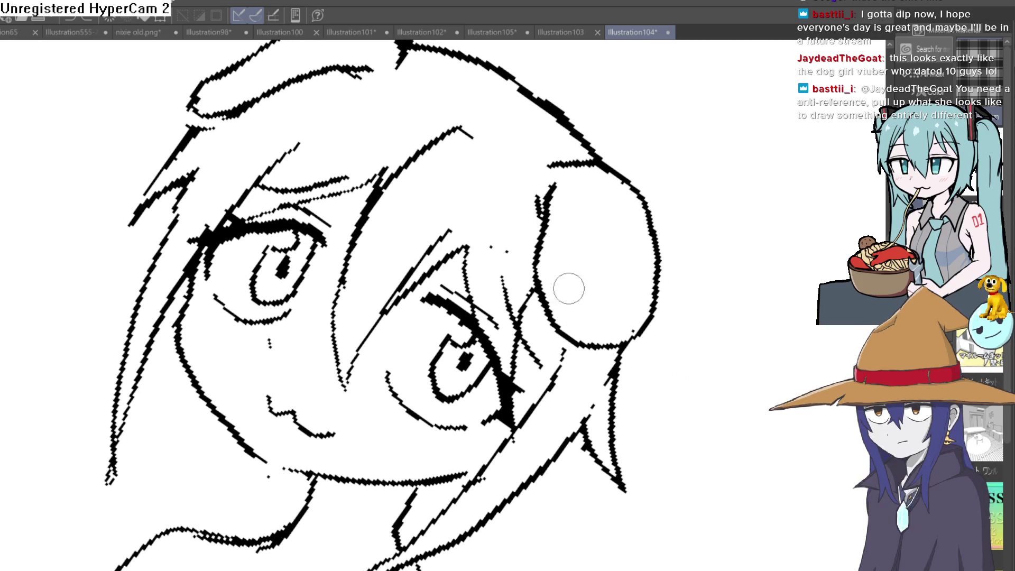
mouse_move(537, 265)
mouse_down()
mouse_move(570, 319)
mouse_move(532, 282)
mouse_up()
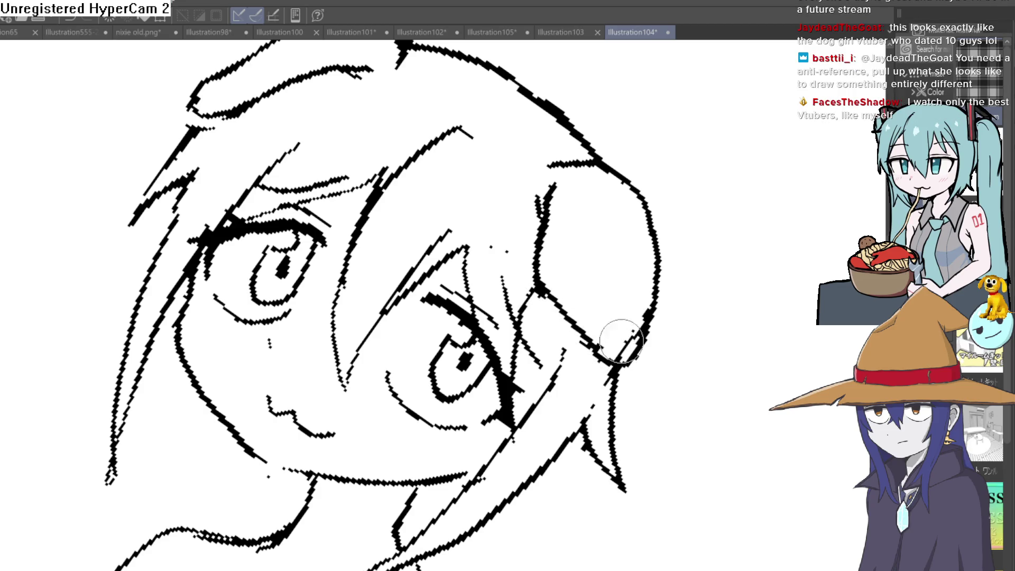
scroll(614, 339, down, 3)
scroll(634, 285, down, 2)
scroll(666, 247, down, 1)
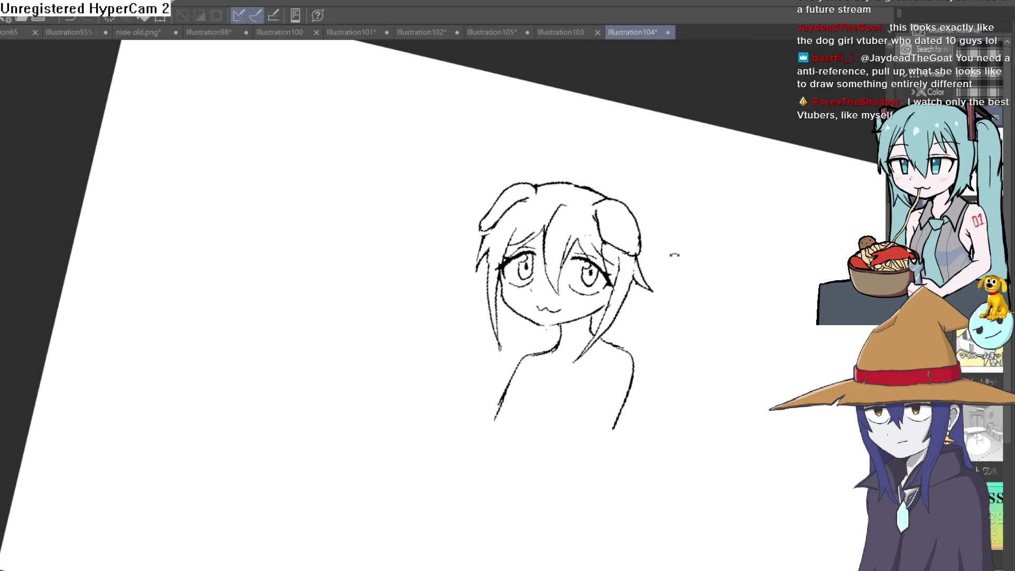
- Straighten the view, make room above the head, and draw the curled ahoge tuft
drag(674, 253, 607, 259)
scroll(520, 272, up, 2)
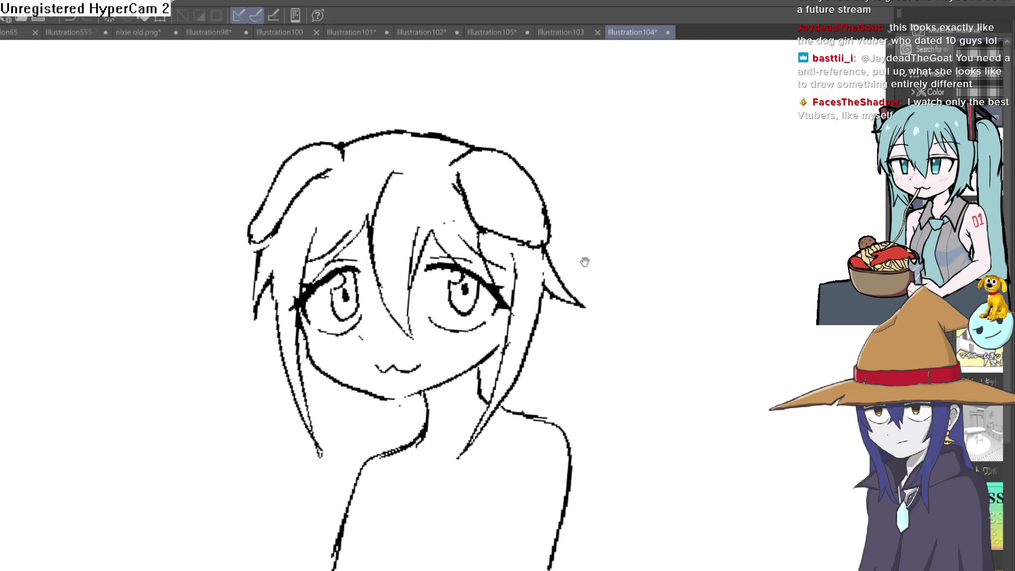
scroll(585, 260, up, 1)
drag(317, 176, 337, 271)
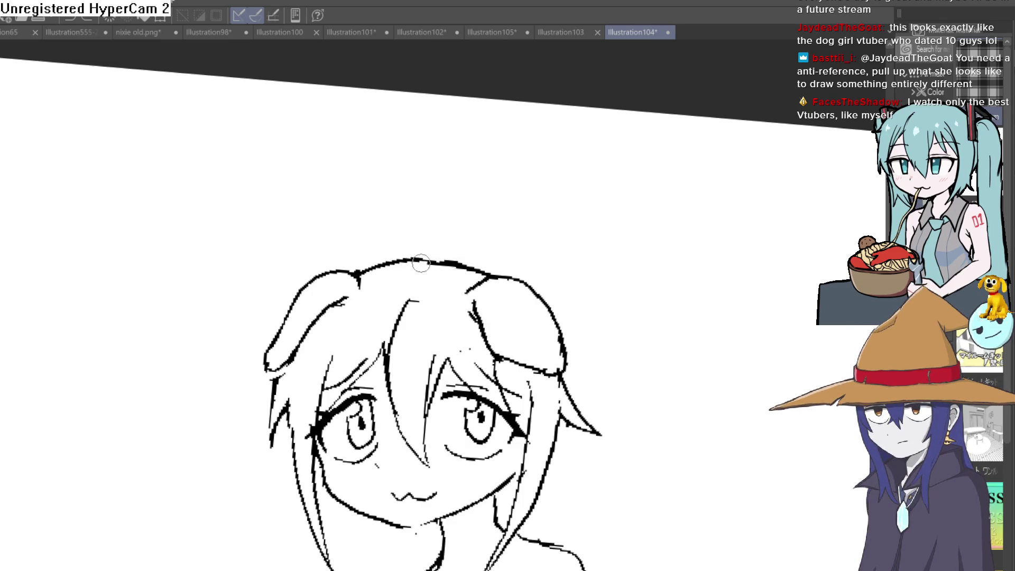
drag(405, 258, 449, 219)
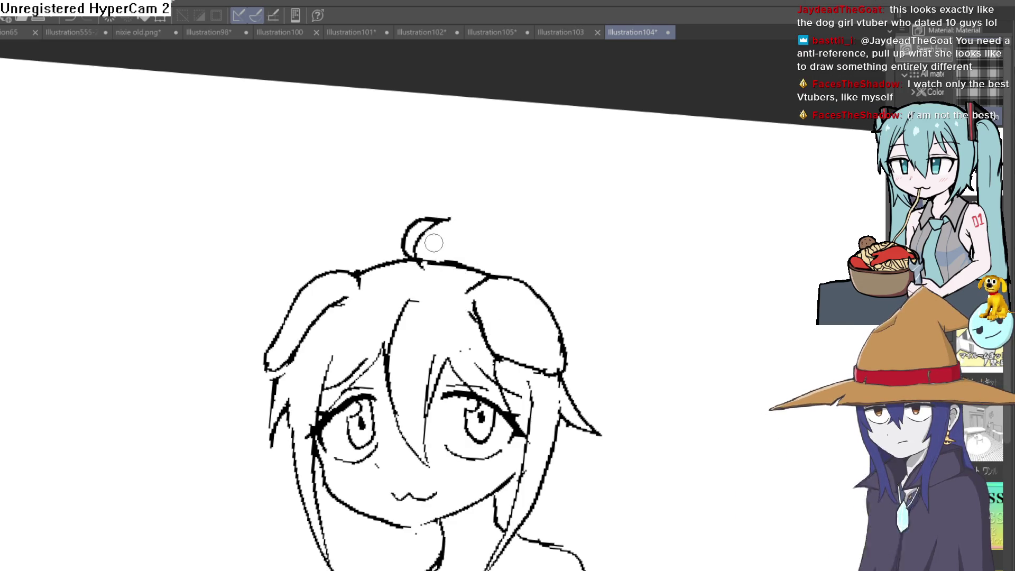
scroll(567, 266, down, 2)
- Pan the view to bring the right shoulder area into position
drag(576, 275, 199, 265)
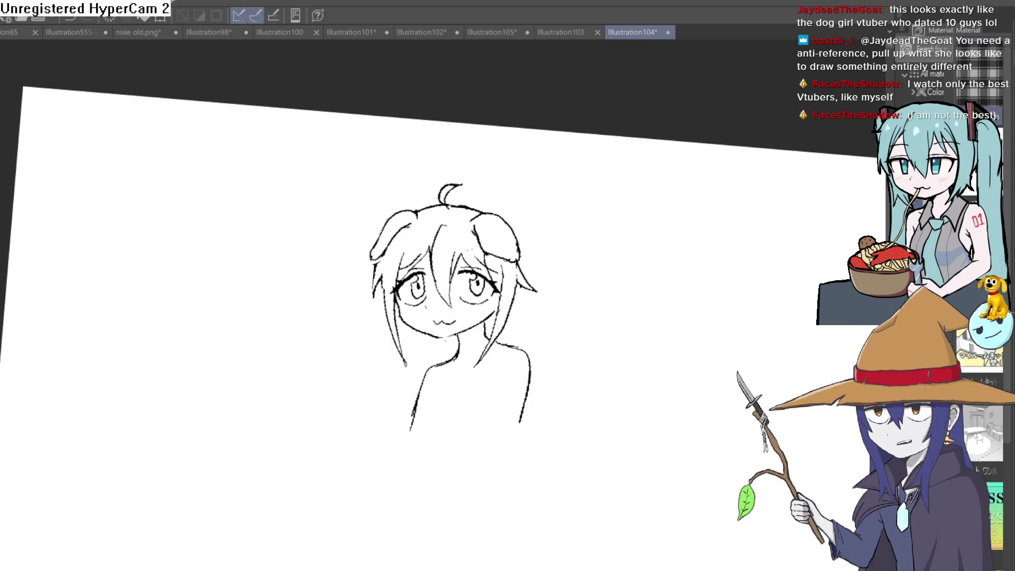
scroll(601, 238, up, 3)
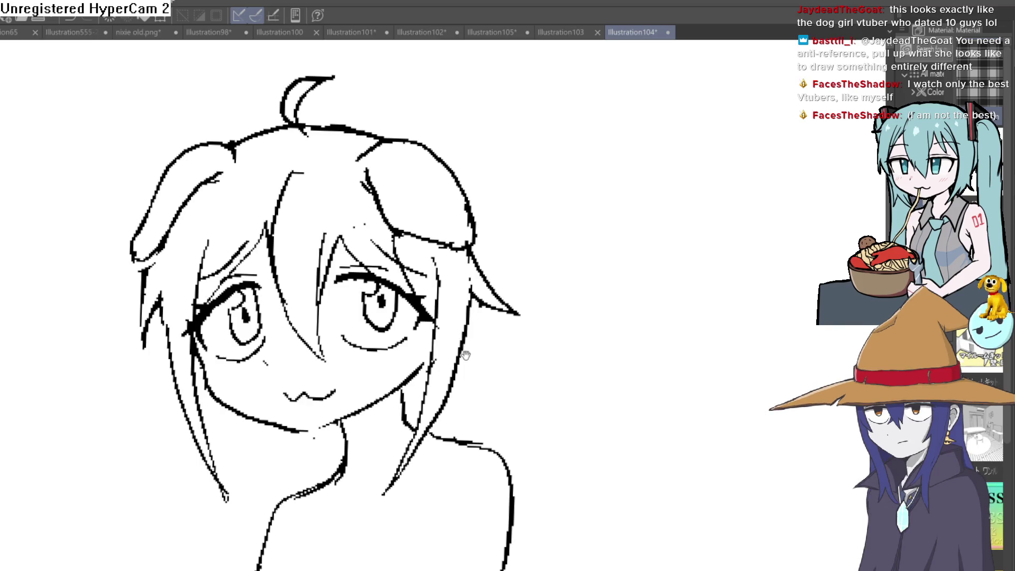
drag(466, 354, 473, 245)
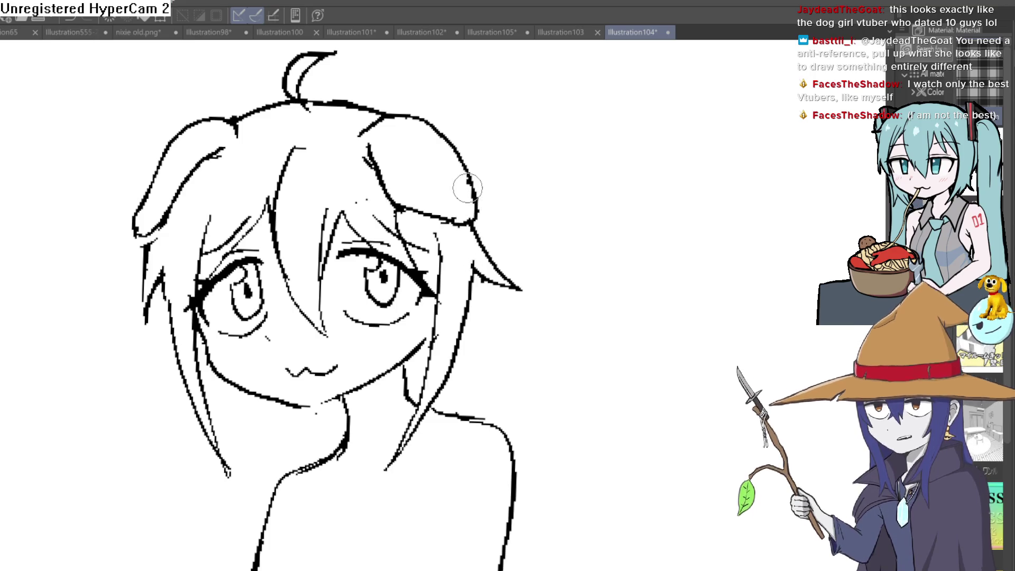
scroll(514, 313, up, 1)
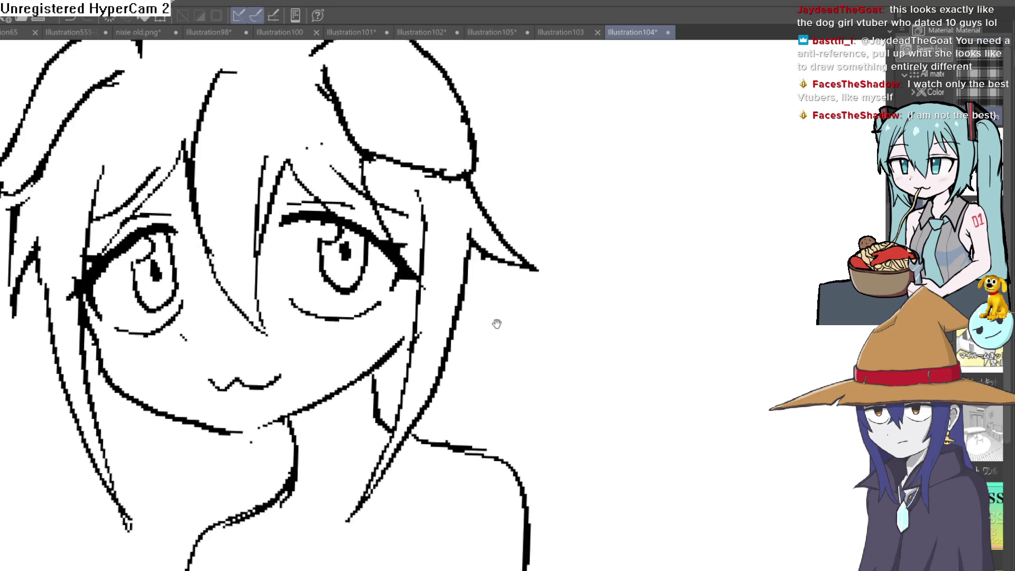
scroll(497, 322, up, 1)
scroll(433, 298, down, 2)
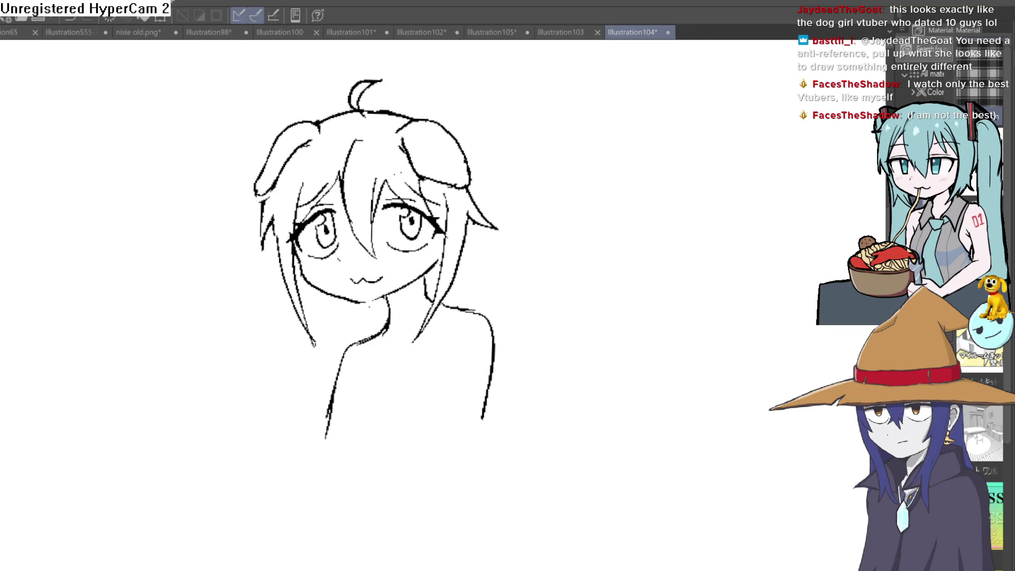
drag(373, 262, 508, 264)
drag(711, 158, 596, 158)
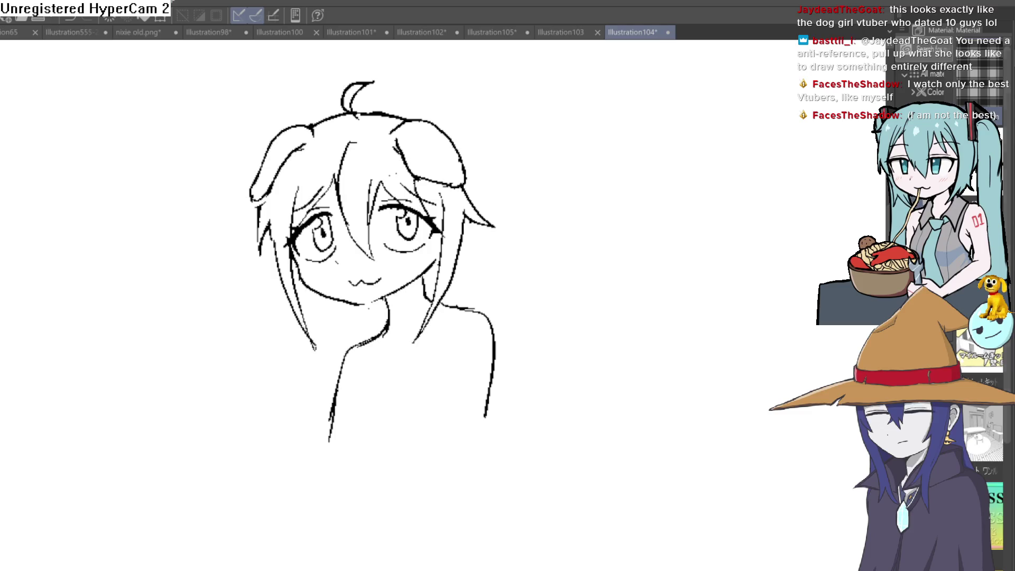
scroll(440, 296, up, 2)
scroll(440, 296, up, 2)
- Ink a bold shoulder line, erase the upper-arm stroke, and redraw the shoulder as a thinner curve
mouse_move(529, 297)
mouse_down()
mouse_move(538, 301)
mouse_move(464, 294)
mouse_move(526, 306)
mouse_move(634, 407)
mouse_move(622, 464)
mouse_up()
drag(652, 364, 641, 385)
mouse_move(528, 307)
mouse_down()
mouse_move(614, 317)
mouse_move(645, 442)
mouse_move(690, 415)
mouse_move(658, 222)
mouse_move(617, 418)
mouse_up()
scroll(617, 417, down, 1)
scroll(643, 392, down, 1)
scroll(642, 302, up, 2)
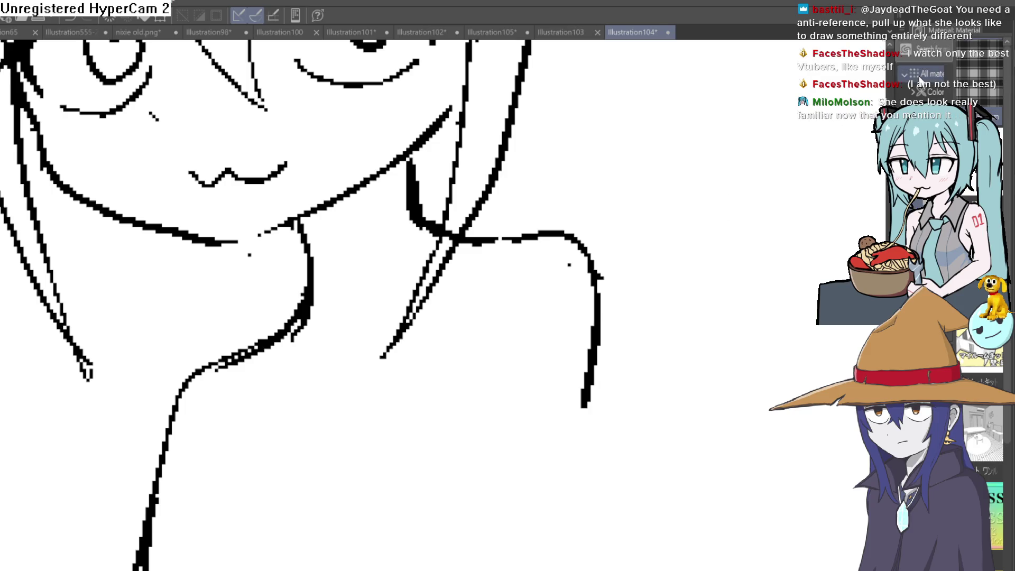
scroll(623, 255, down, 1)
scroll(634, 369, down, 1)
scroll(633, 376, up, 1)
drag(634, 375, 630, 338)
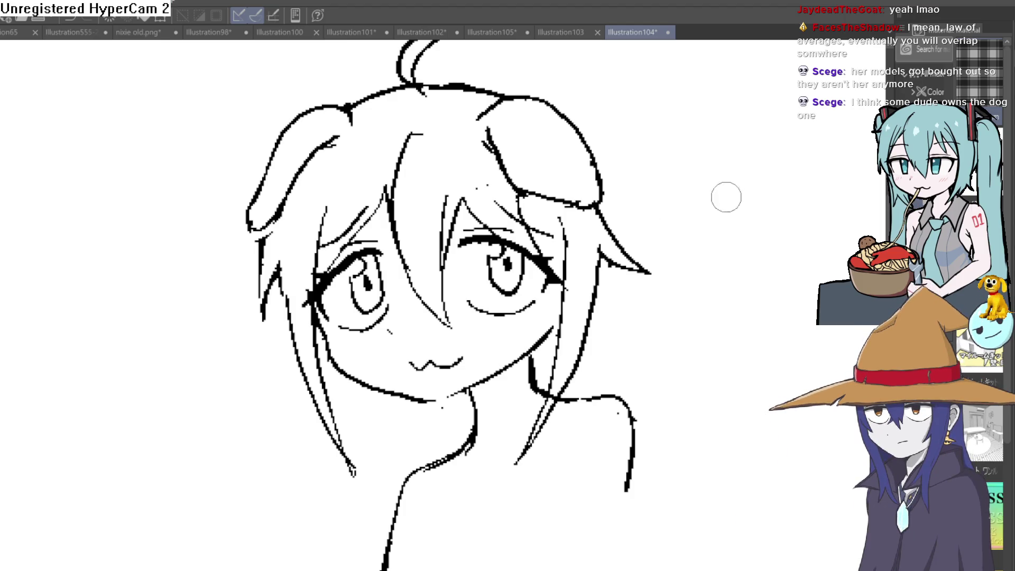
scroll(722, 234, down, 2)
mouse_move(641, 318)
mouse_down()
mouse_move(680, 249)
mouse_move(658, 236)
mouse_up()
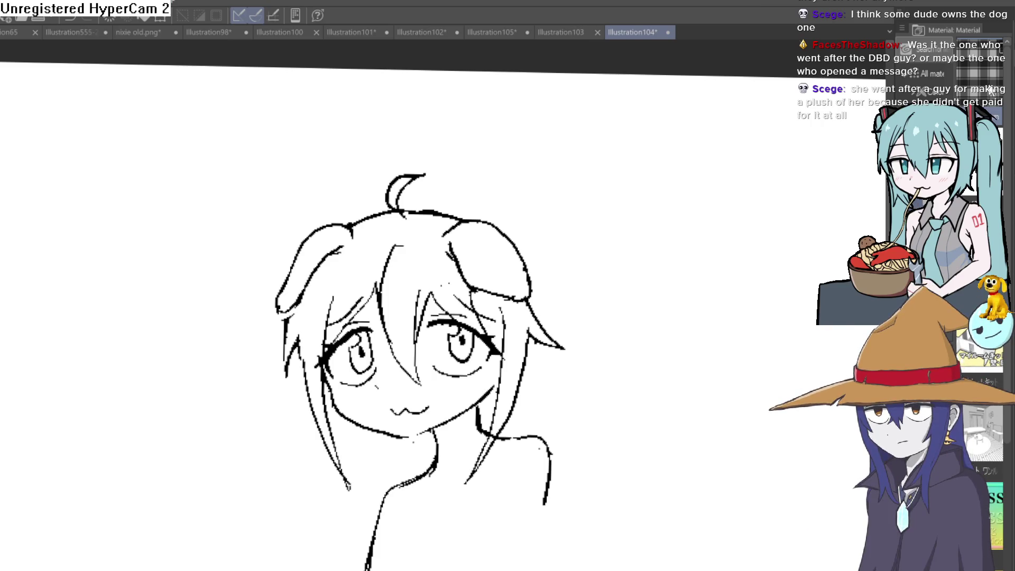
drag(636, 288, 575, 217)
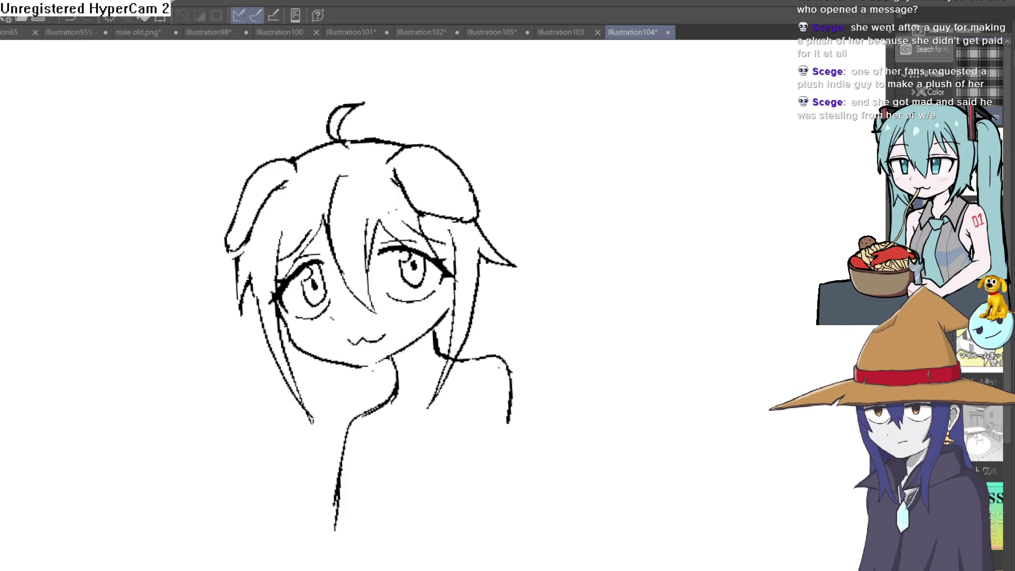
- Zoom and rotate around the face to inspect the eyes, bangs and mouth
drag(575, 320, 563, 265)
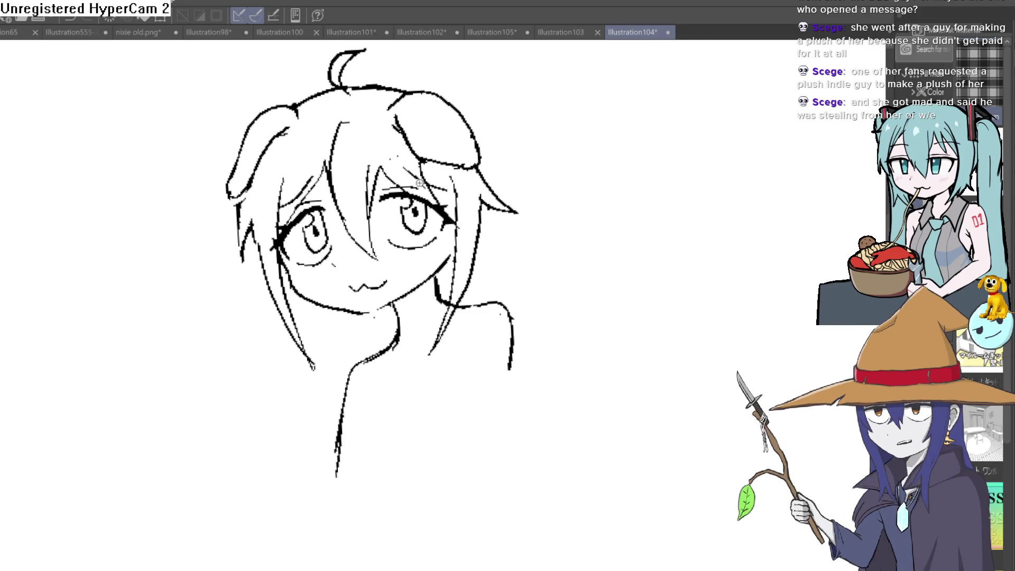
click(415, 174)
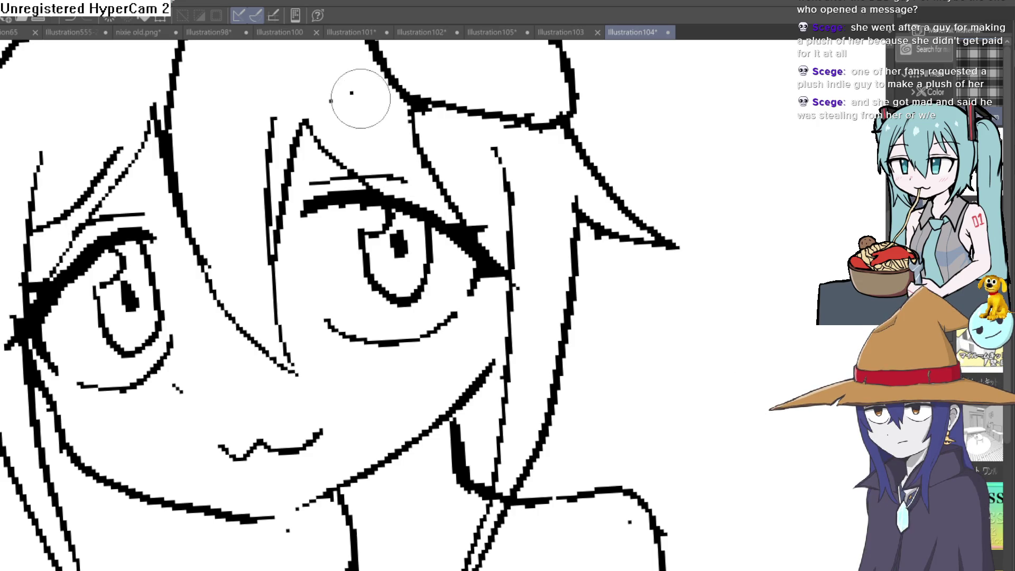
drag(346, 100, 488, 13)
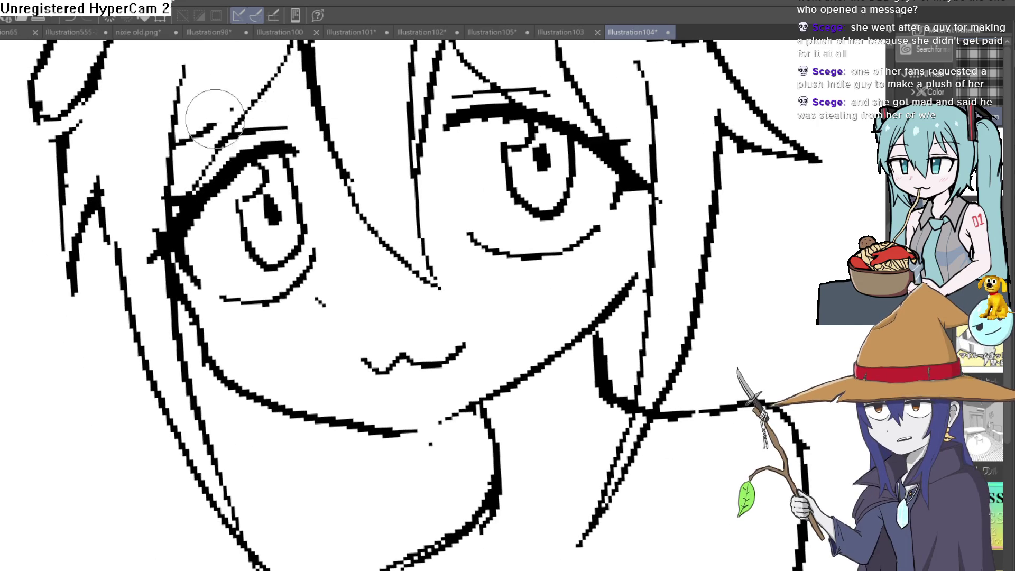
mouse_move(193, 136)
mouse_down()
mouse_move(541, 206)
mouse_move(482, 243)
mouse_move(466, 220)
mouse_move(379, 281)
mouse_up()
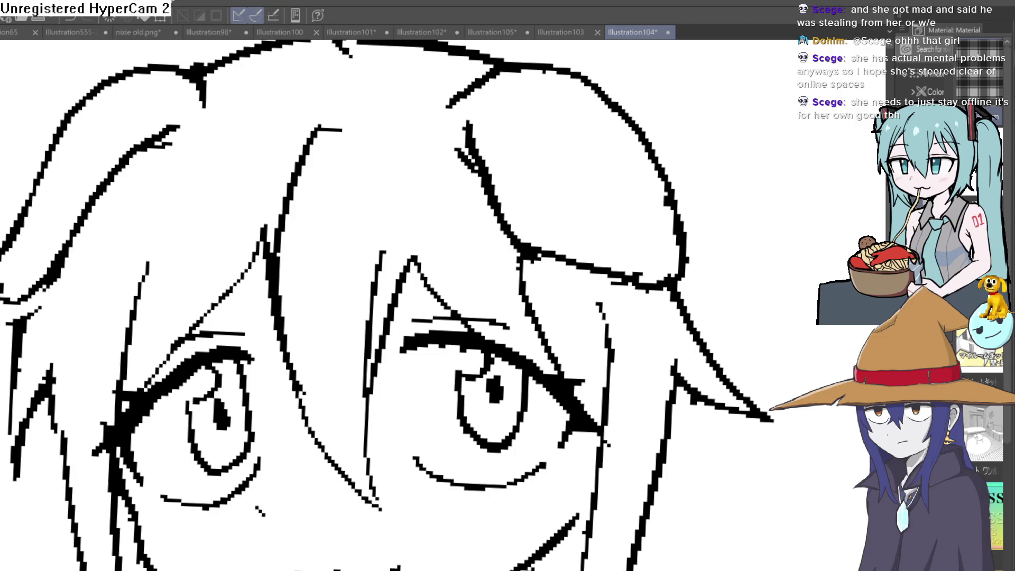
drag(761, 188, 726, 73)
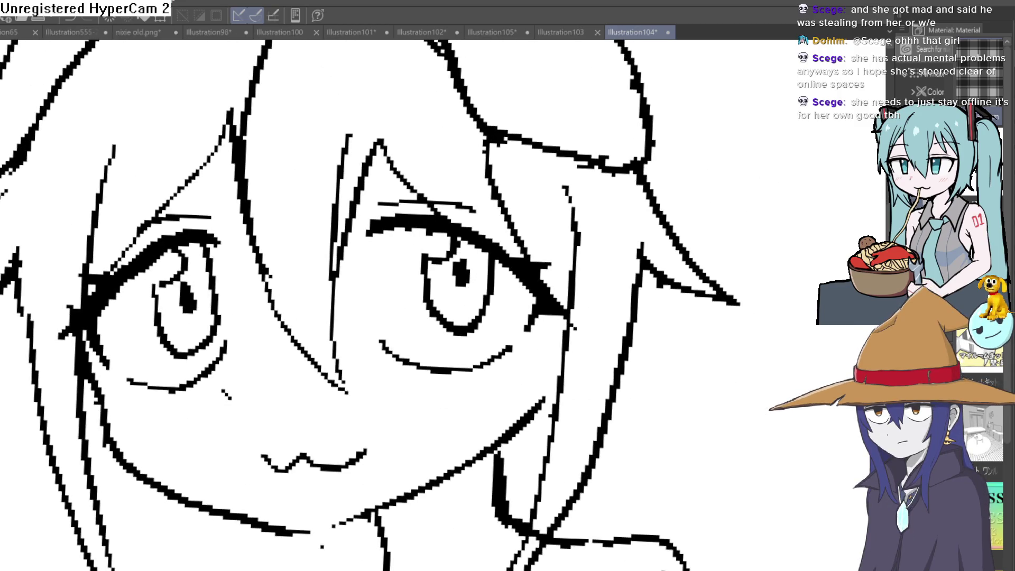
scroll(421, 277, down, 2)
drag(420, 278, 385, 248)
scroll(506, 276, down, 1)
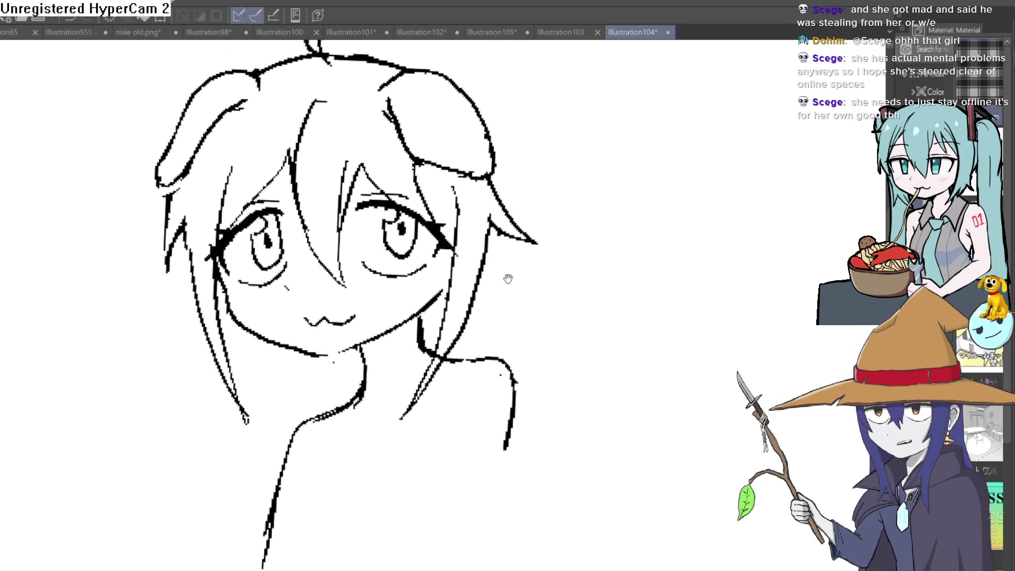
drag(505, 275, 510, 310)
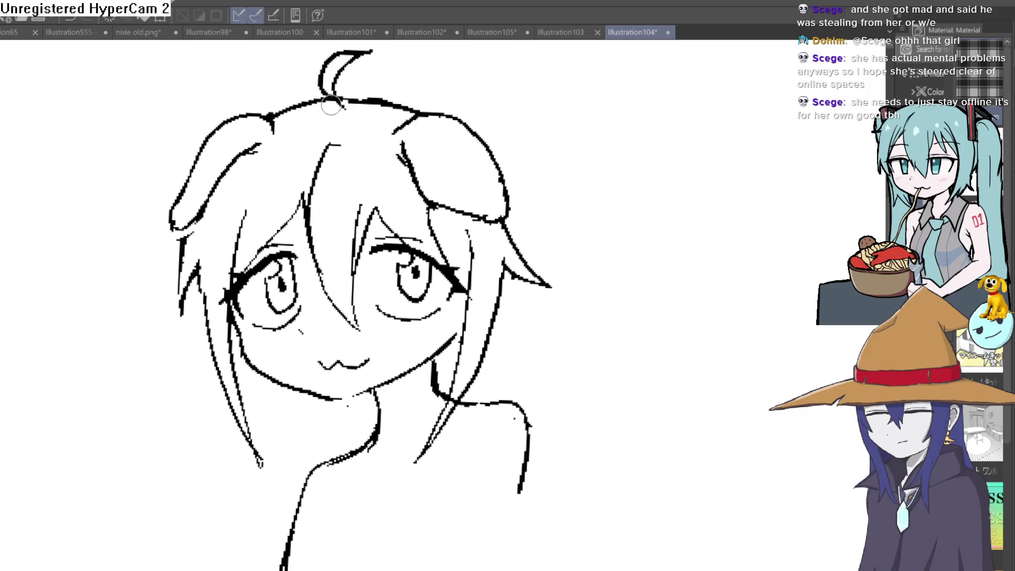
scroll(335, 156, down, 2)
scroll(481, 208, down, 1)
scroll(481, 208, up, 3)
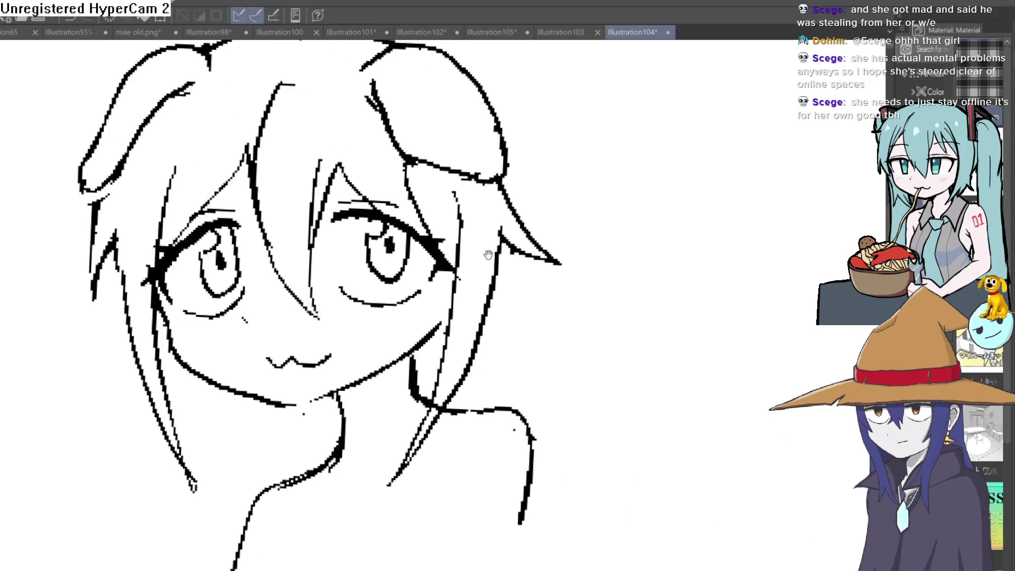
- Reset the canvas upright and redraw the right hair strand toward the shoulder, undoing the long line
key(minus)
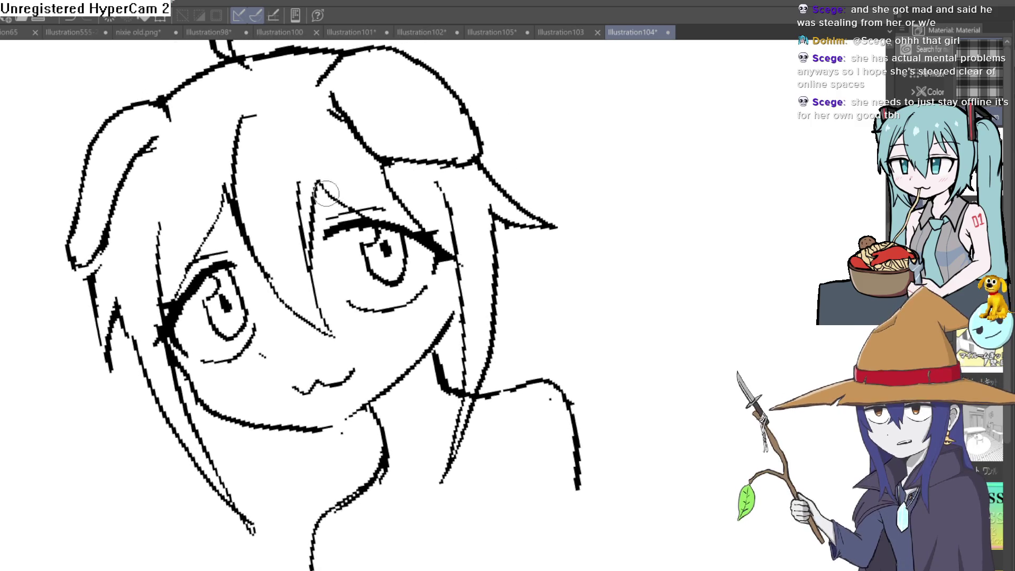
drag(485, 141, 347, 222)
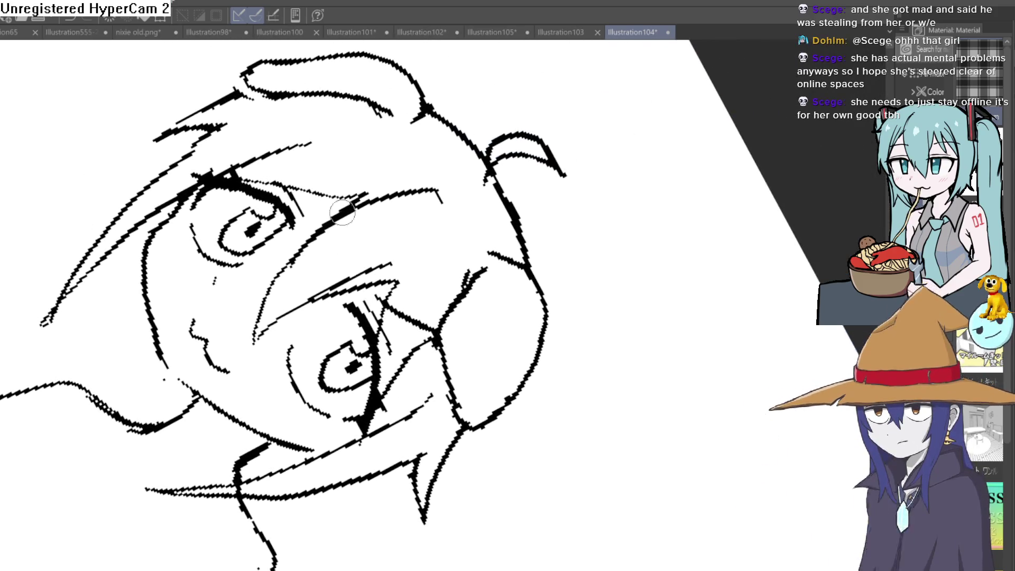
key(ctrl+alt+0)
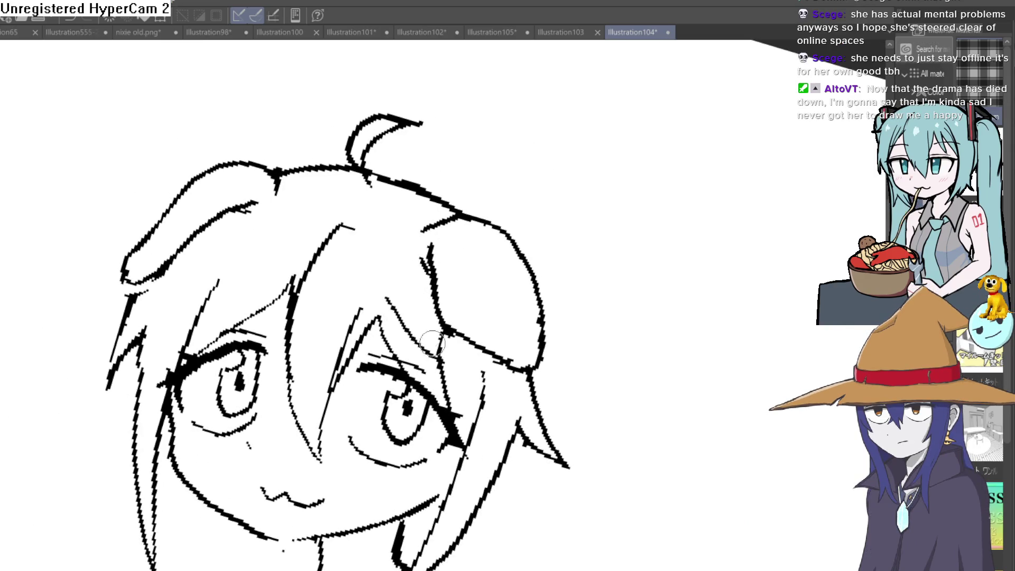
scroll(396, 259, down, 2)
scroll(483, 250, down, 2)
scroll(539, 246, down, 2)
drag(437, 290, 480, 394)
key(ctrl+z)
drag(437, 279, 430, 315)
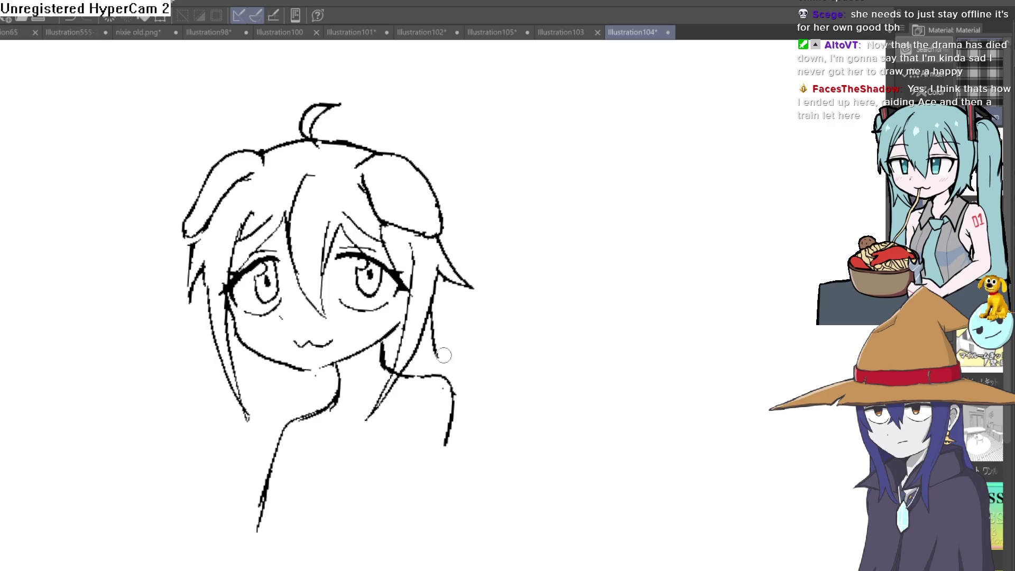
- Undo the stray right strand, test a pointed tip and add a short stroke to the left hair
key(ctrl+z)
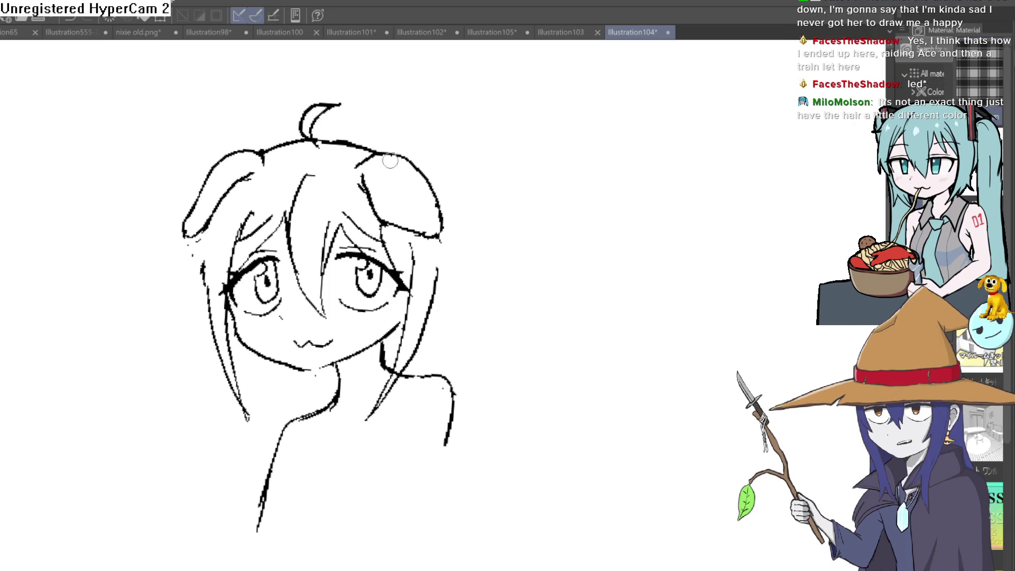
drag(440, 236, 459, 276)
drag(207, 252, 163, 282)
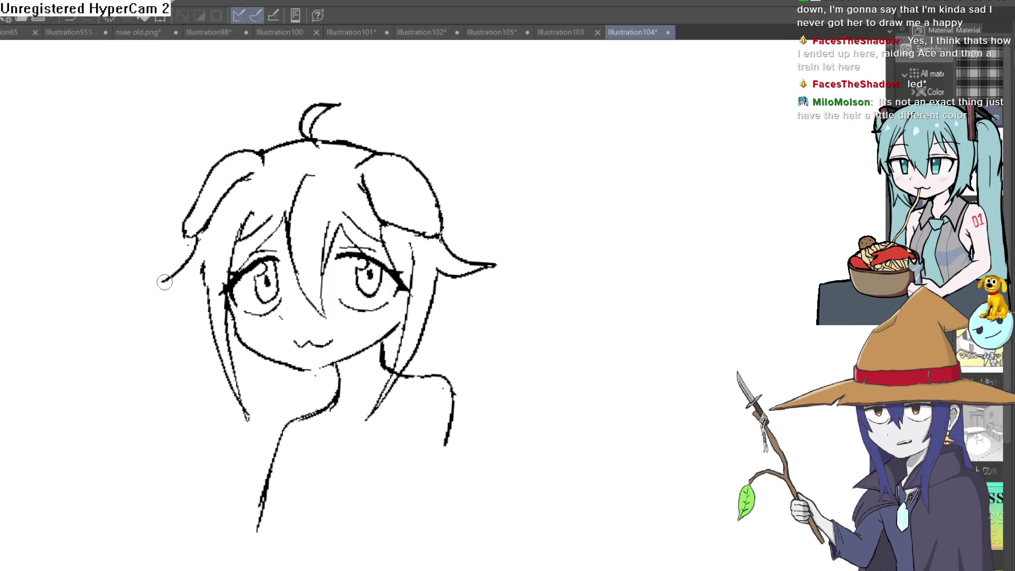
key(ctrl+z)
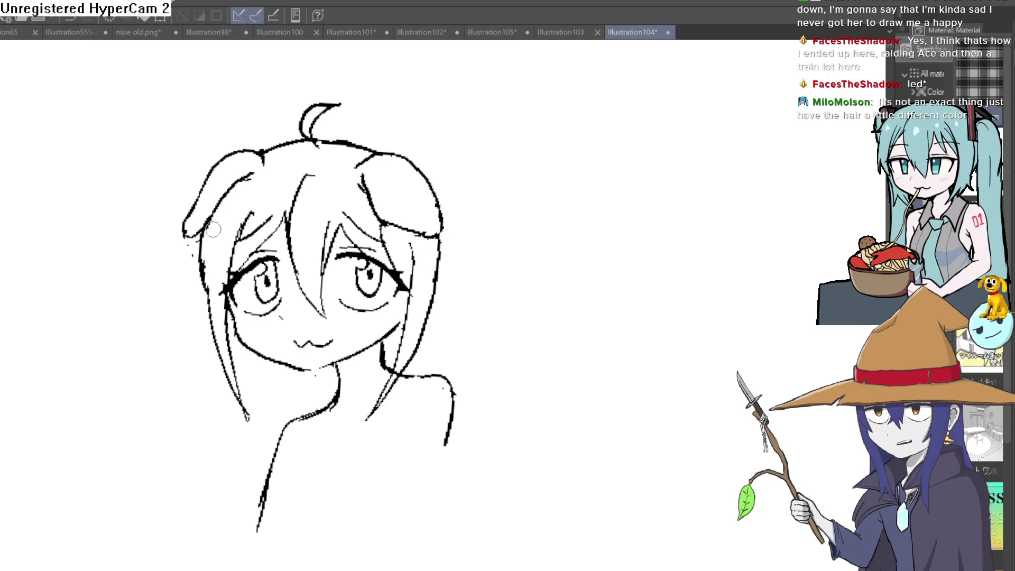
scroll(468, 236, down, 2)
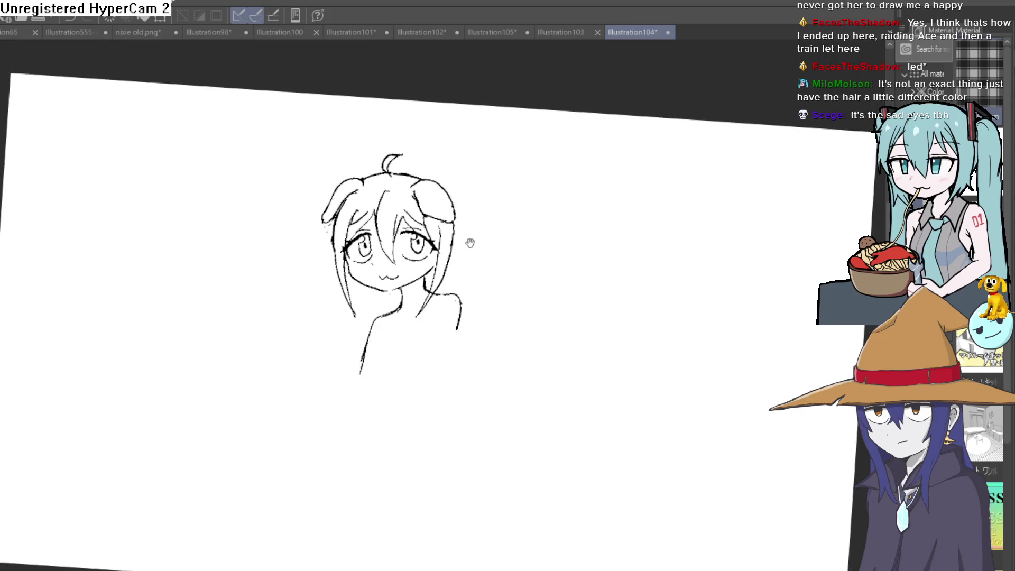
scroll(469, 235, up, 3)
- Draw the right hair line continuing down from the head to the shoulder
drag(460, 214, 450, 242)
scroll(450, 242, up, 1)
scroll(433, 229, up, 1)
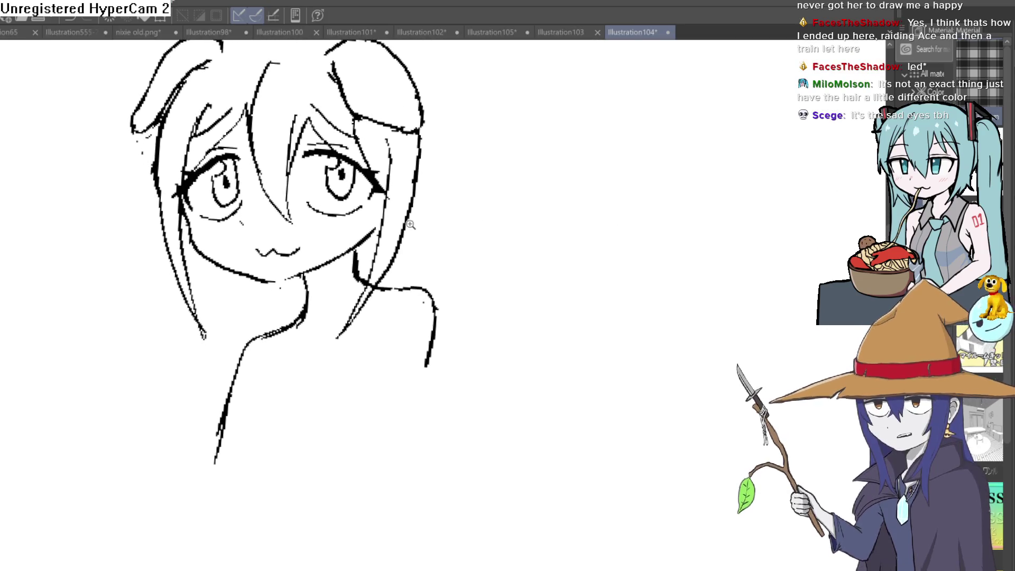
scroll(432, 229, up, 1)
scroll(451, 312, down, 1)
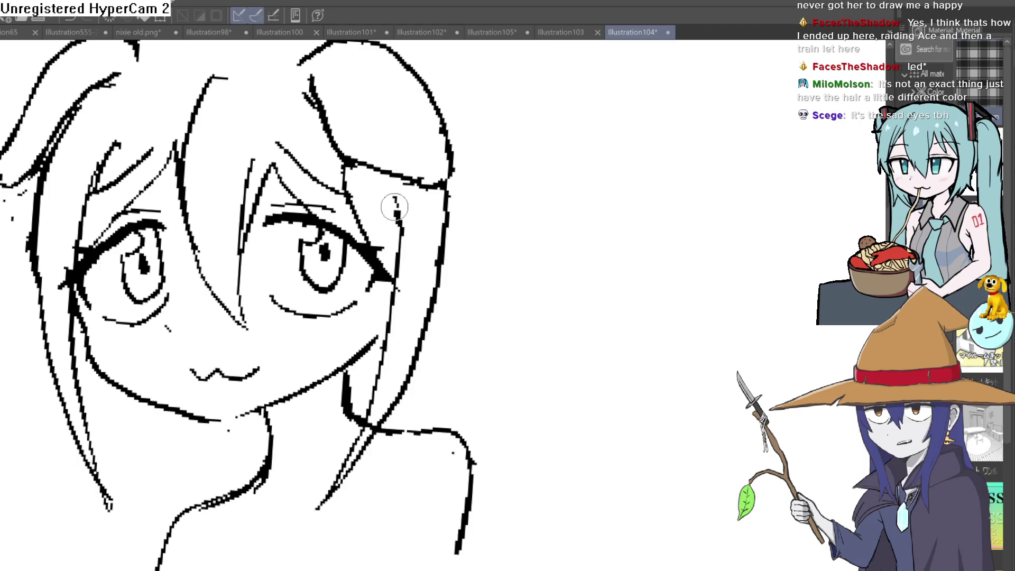
scroll(413, 206, down, 1)
drag(412, 206, 418, 276)
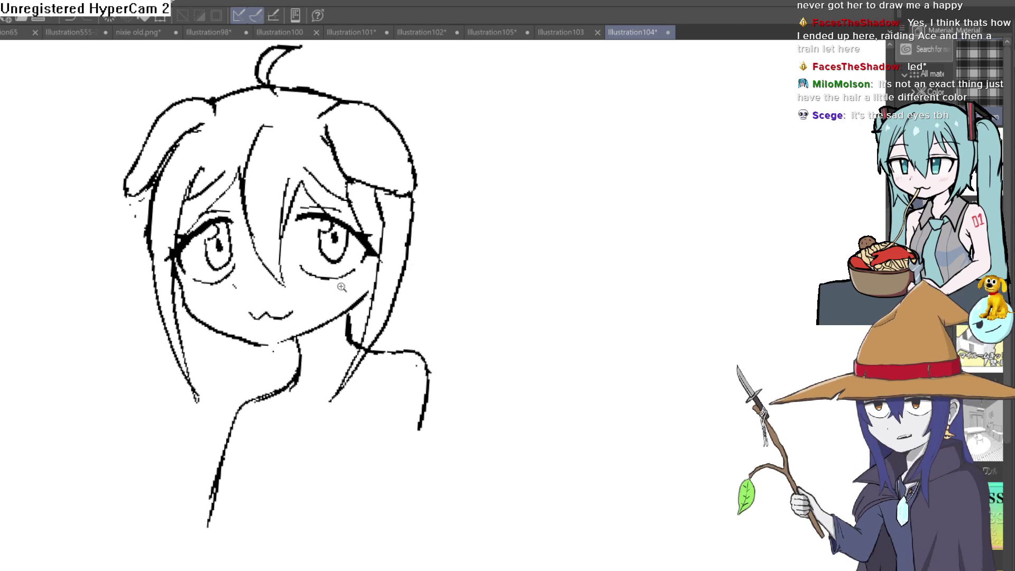
scroll(341, 271, up, 2)
scroll(342, 254, up, 1)
scroll(422, 190, up, 1)
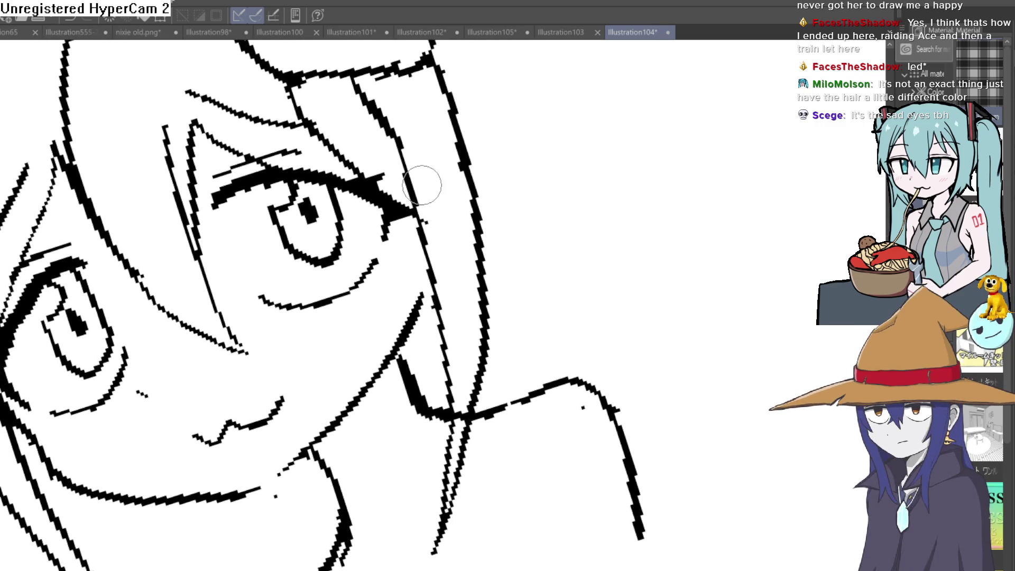
scroll(422, 185, down, 1)
scroll(519, 167, up, 1)
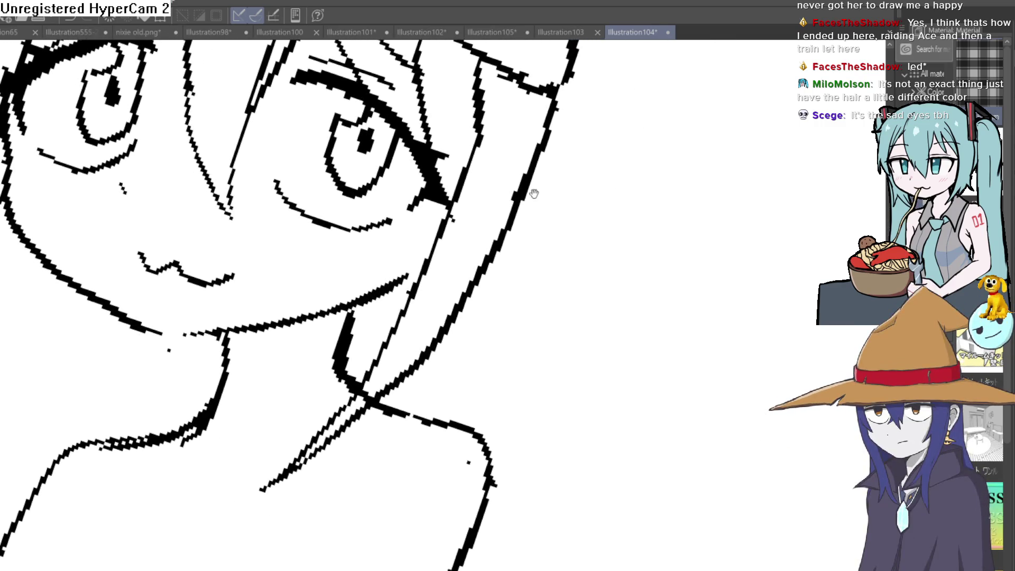
scroll(519, 158, down, 1)
scroll(516, 193, down, 1)
drag(530, 227, 537, 245)
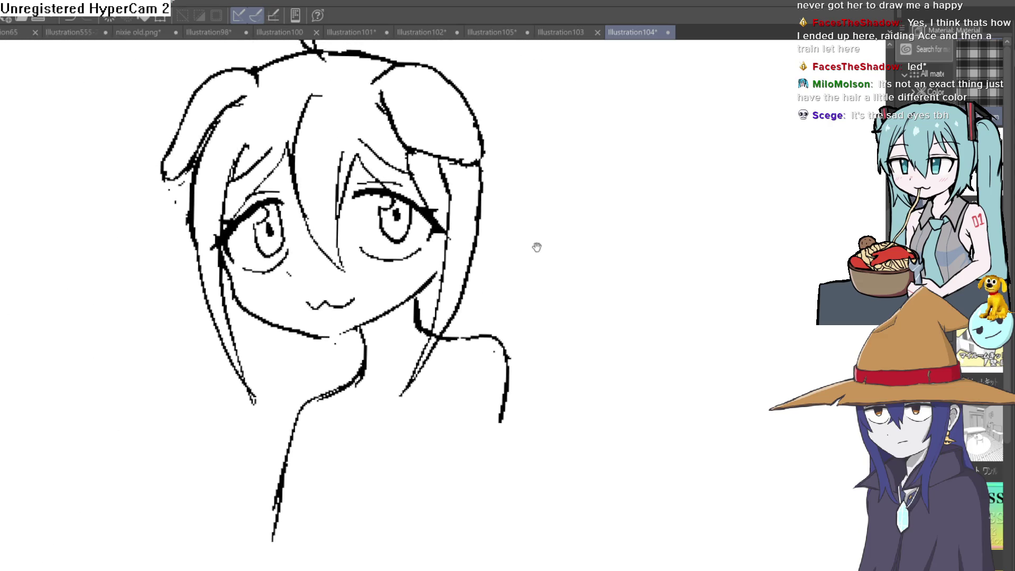
drag(508, 215, 451, 207)
mouse_move(422, 142)
mouse_down()
mouse_move(481, 314)
mouse_move(501, 414)
mouse_move(498, 475)
mouse_up()
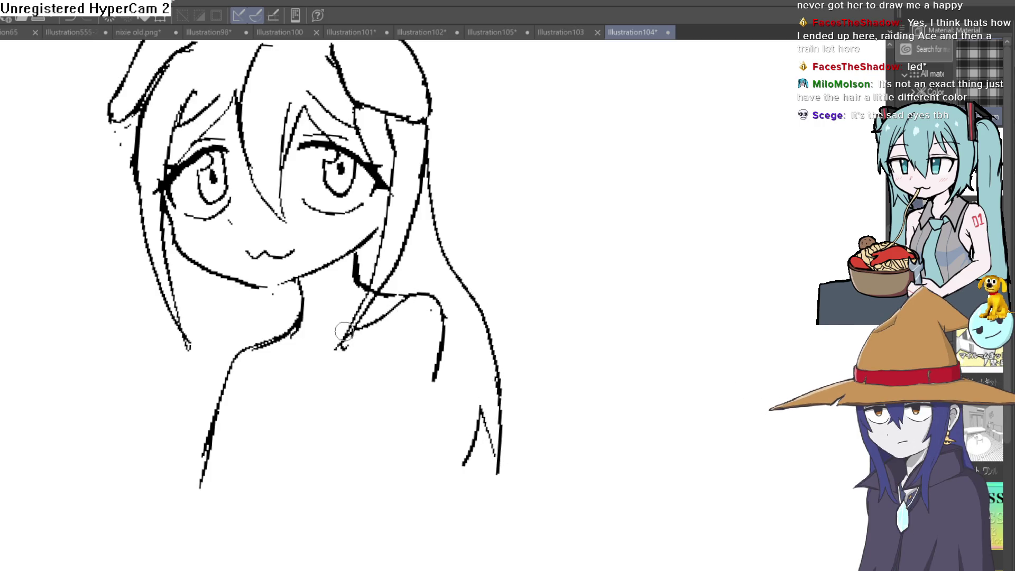
- Add a short neckline stroke and long hair strands falling down the left side past the shoulder
drag(333, 341, 279, 347)
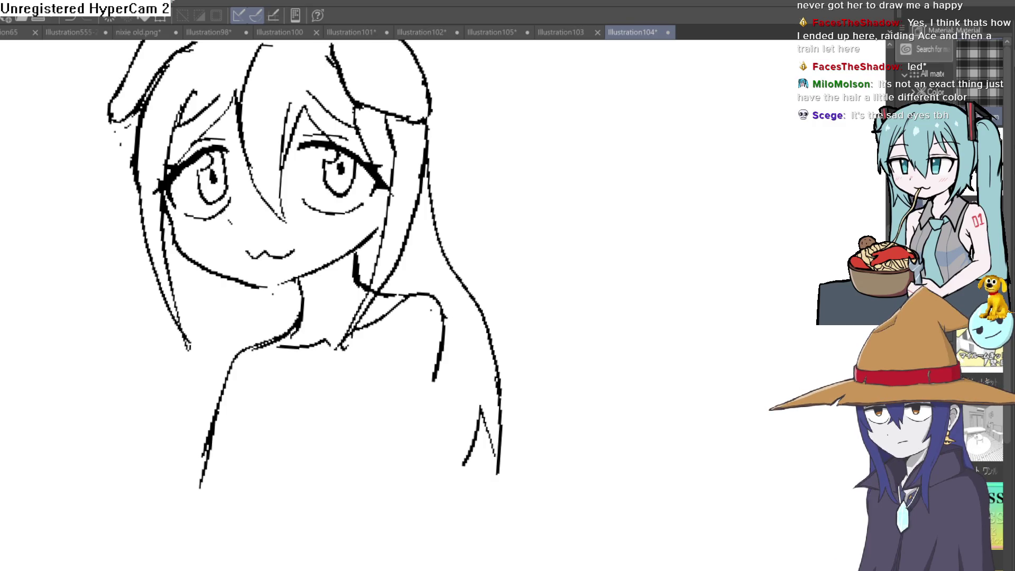
drag(166, 236, 190, 327)
drag(176, 273, 190, 430)
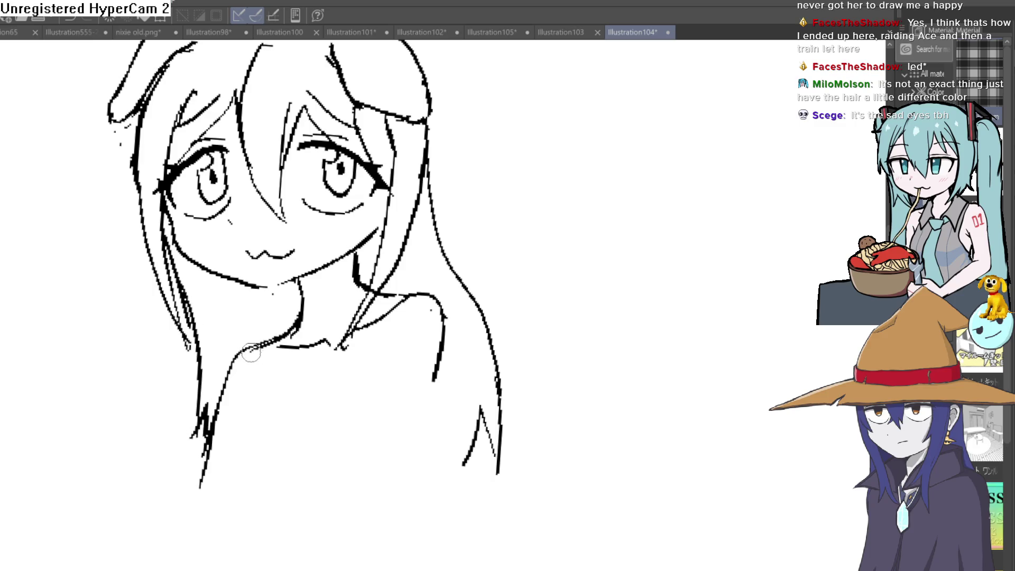
scroll(456, 252, down, 3)
- Reinforce and extend the left hair strand with further long strokes
drag(456, 252, 527, 241)
scroll(420, 338, up, 4)
drag(421, 339, 393, 399)
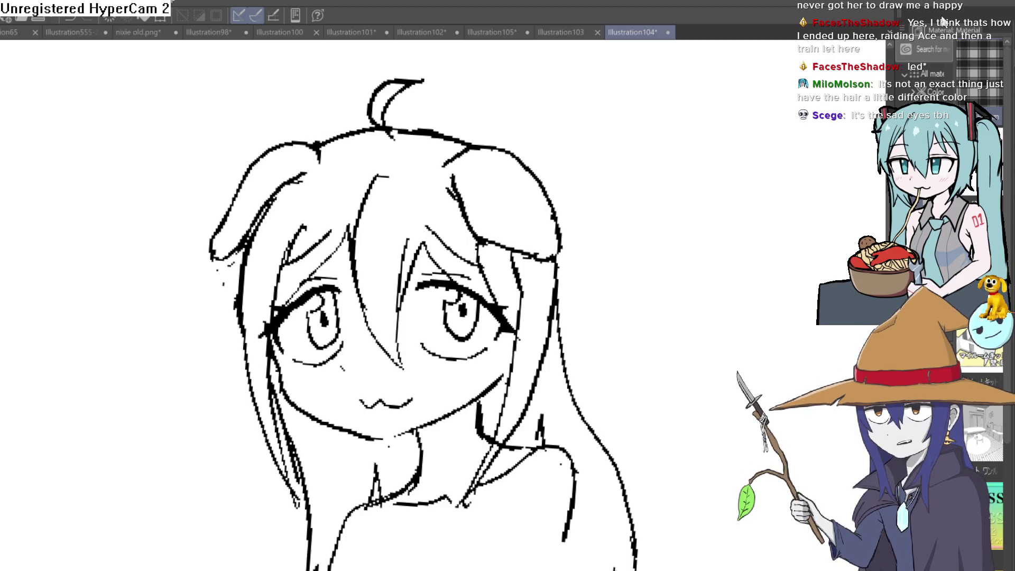
mouse_move(521, 200)
mouse_down()
mouse_move(552, 163)
mouse_move(473, 141)
mouse_up()
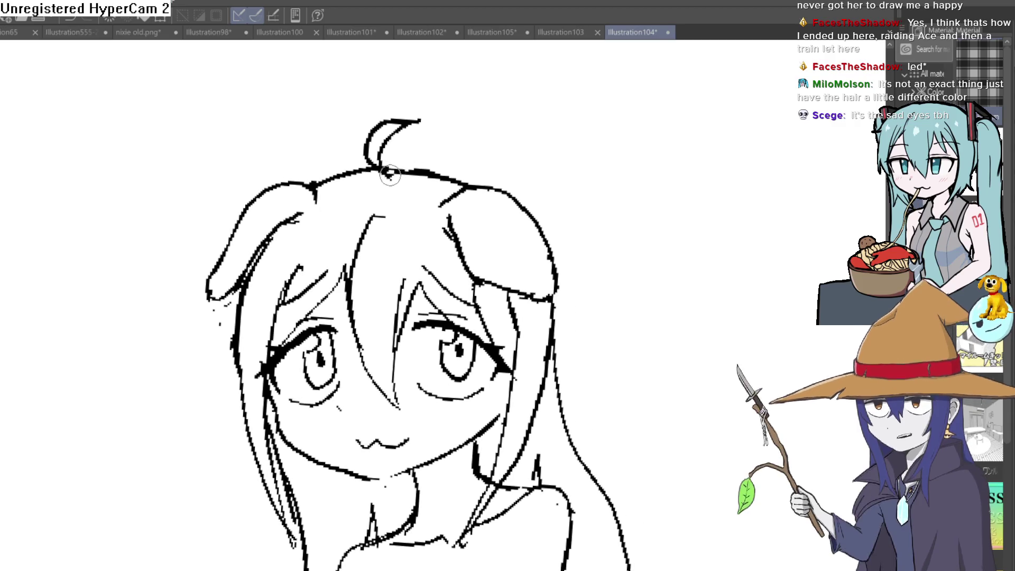
scroll(536, 218, down, 2)
scroll(536, 212, up, 3)
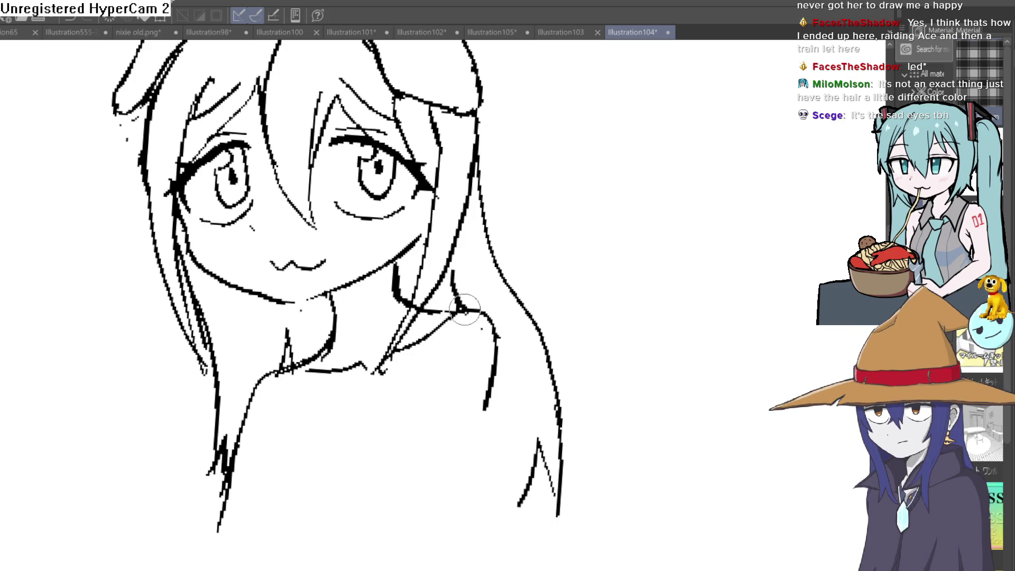
scroll(571, 262, down, 2)
scroll(566, 295, down, 1)
scroll(548, 288, up, 1)
scroll(544, 295, up, 2)
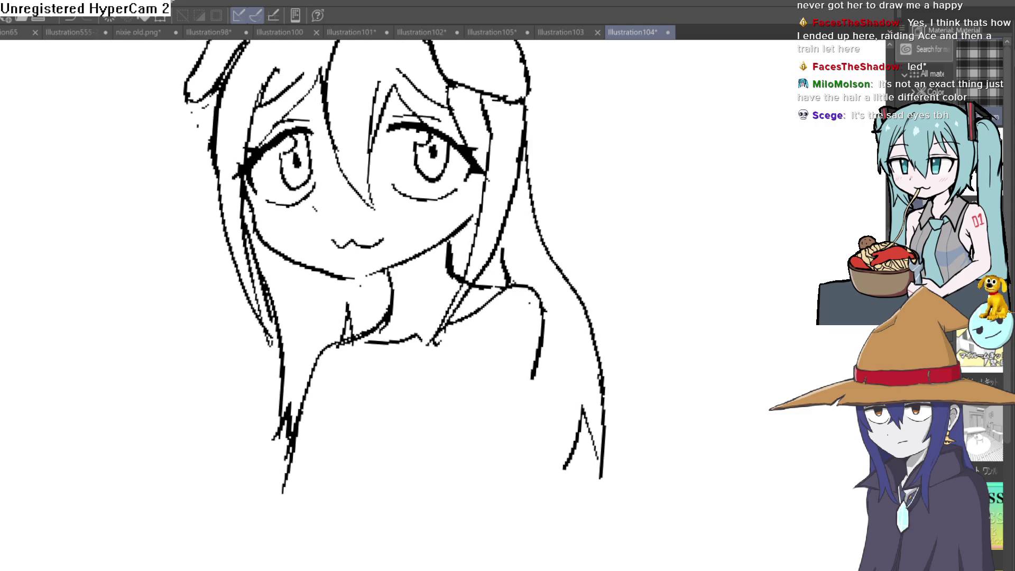
drag(252, 284, 278, 448)
drag(262, 342, 274, 450)
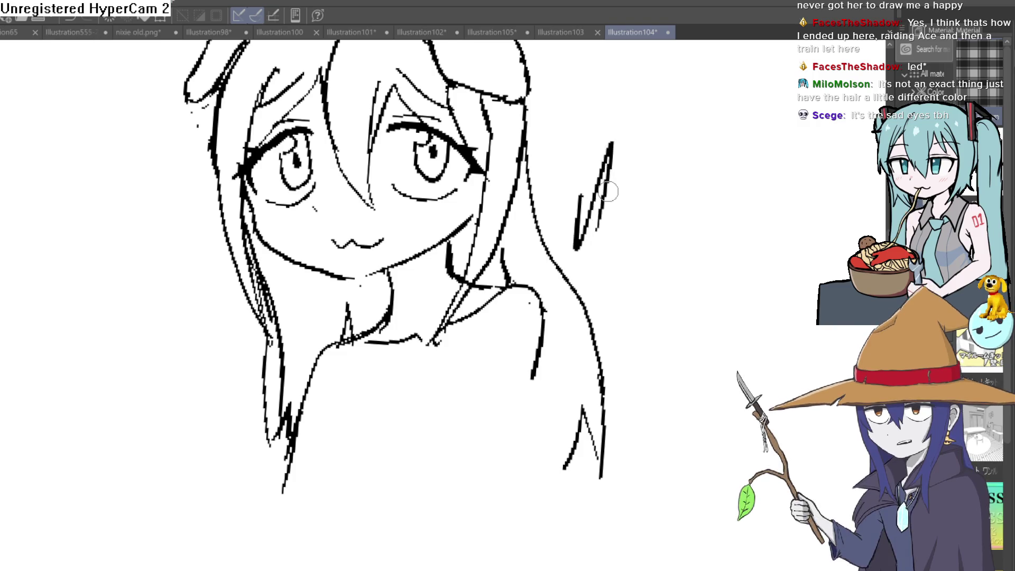
- Pan the canvas slightly left to view the space beside the head
mouse_move(623, 251)
mouse_down()
mouse_move(610, 250)
mouse_move(627, 219)
mouse_move(536, 204)
mouse_up()
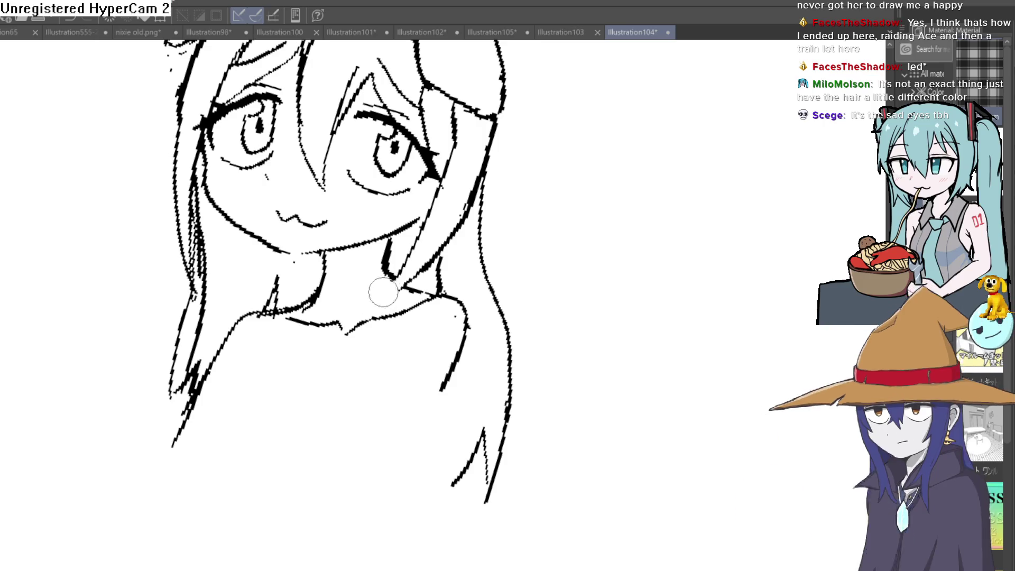
- Rotate and reposition the canvas, then erase the short stray strokes near the left arm
key(minus)
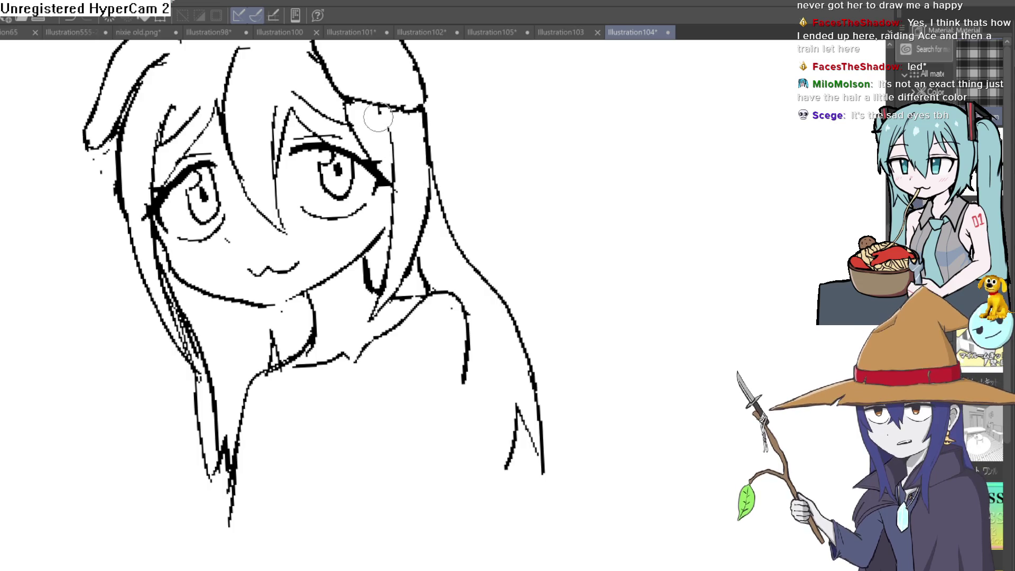
mouse_move(383, 115)
mouse_down()
mouse_move(536, 150)
mouse_move(555, 209)
mouse_move(523, 225)
mouse_move(503, 186)
mouse_move(476, 220)
mouse_move(428, 175)
mouse_up()
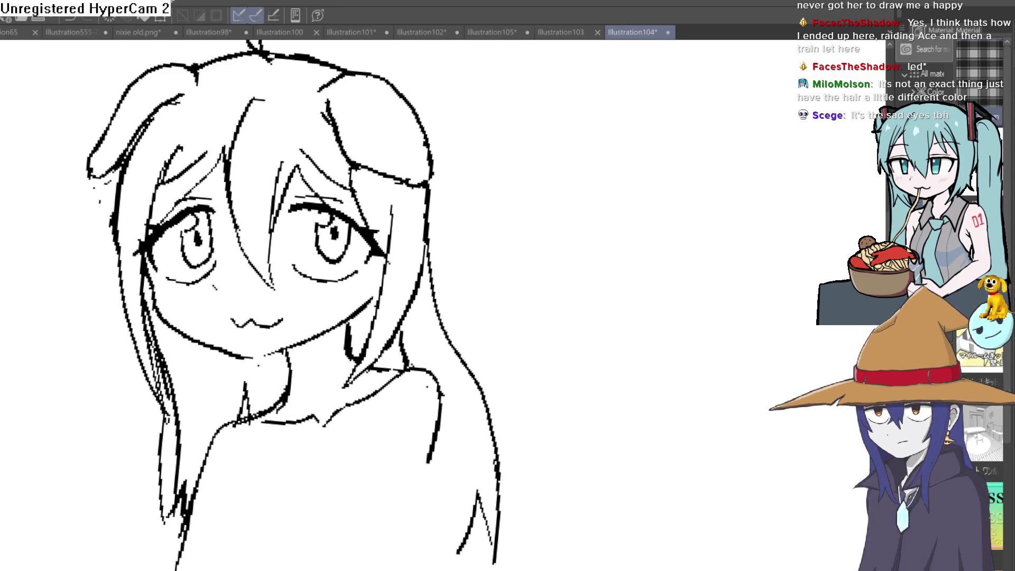
scroll(420, 177, up, 2)
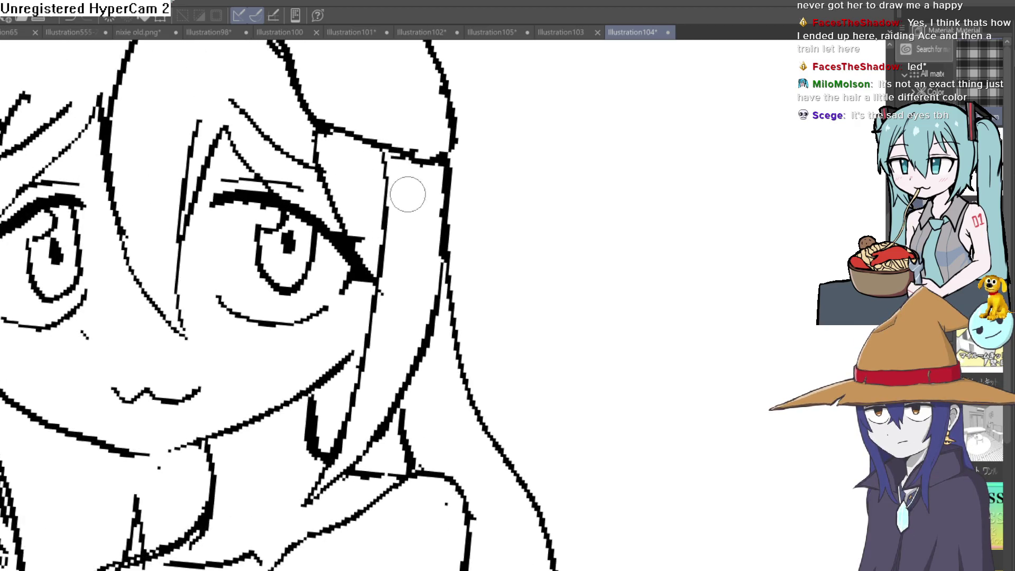
scroll(403, 193, down, 3)
scroll(466, 256, up, 2)
scroll(466, 255, up, 2)
scroll(466, 256, down, 2)
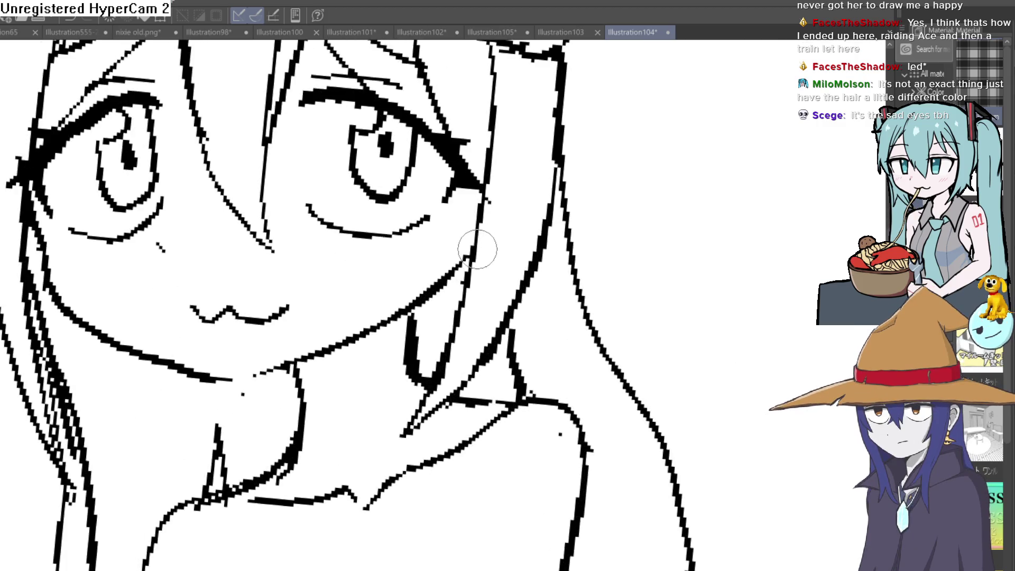
scroll(476, 249, down, 2)
drag(549, 265, 508, 267)
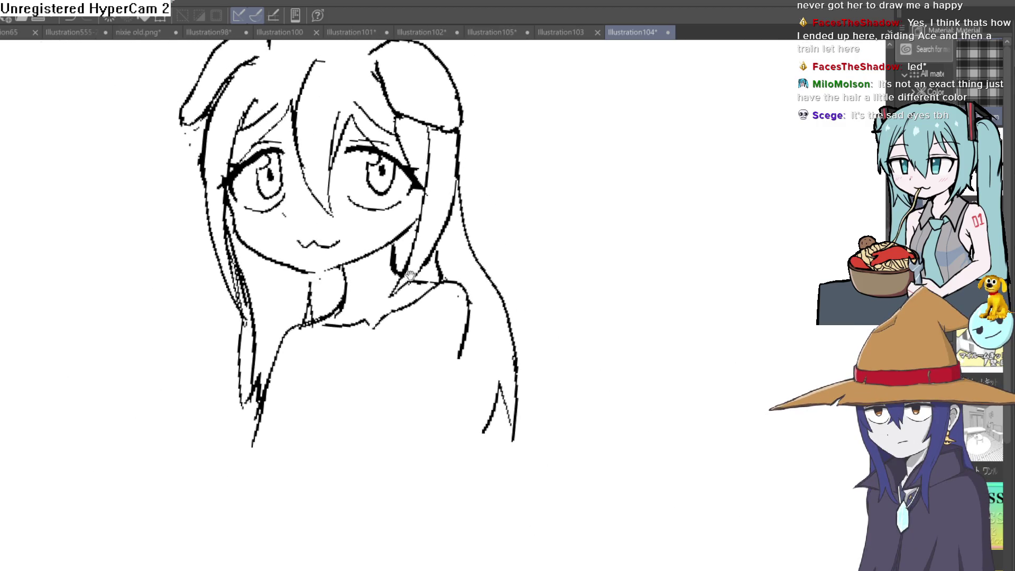
drag(403, 275, 476, 271)
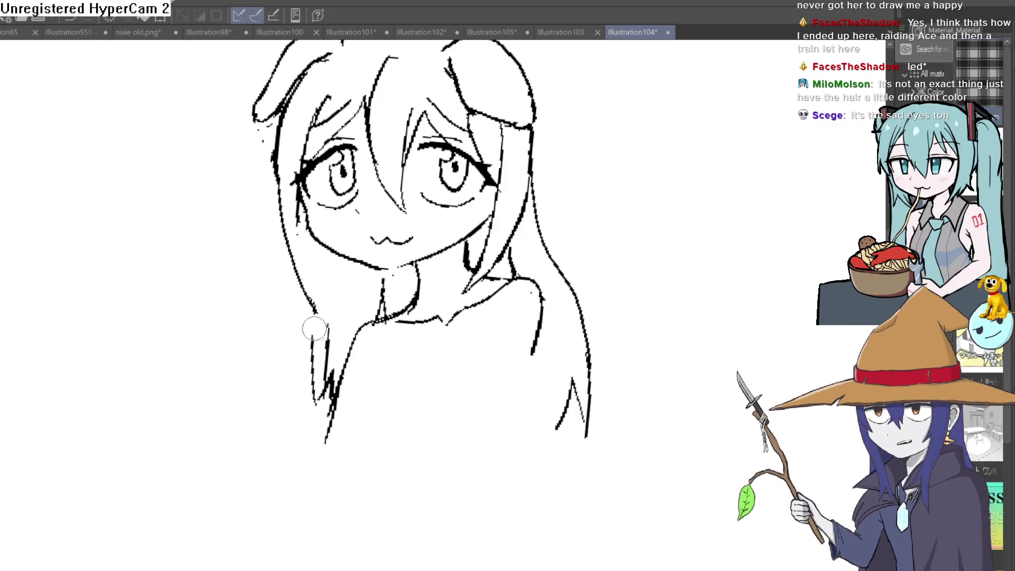
drag(317, 367, 336, 352)
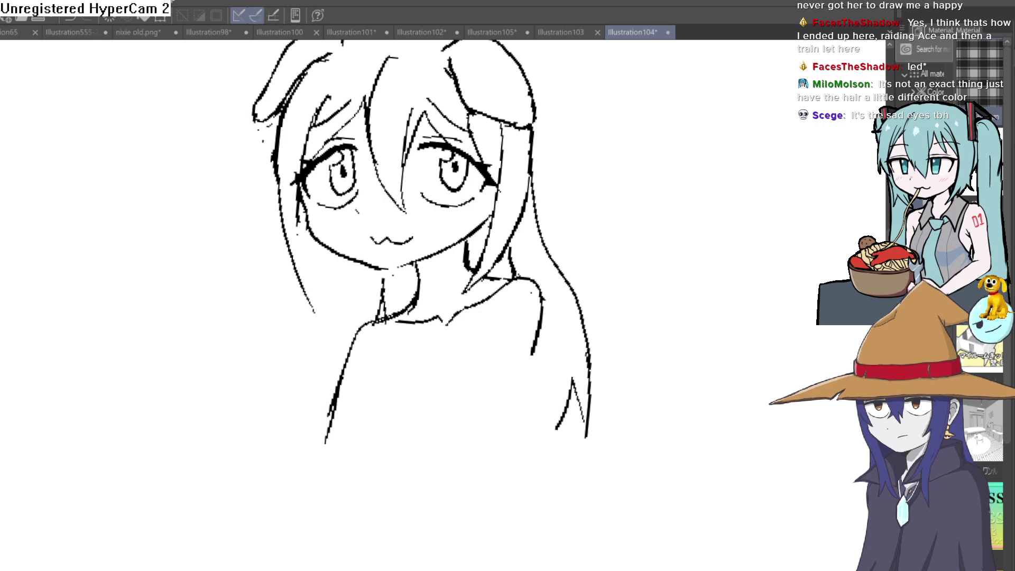
- Tilt the canvas, draw a new hair strand beside the face, then straighten the view
drag(325, 314, 408, 193)
drag(355, 133, 333, 278)
drag(343, 140, 372, 88)
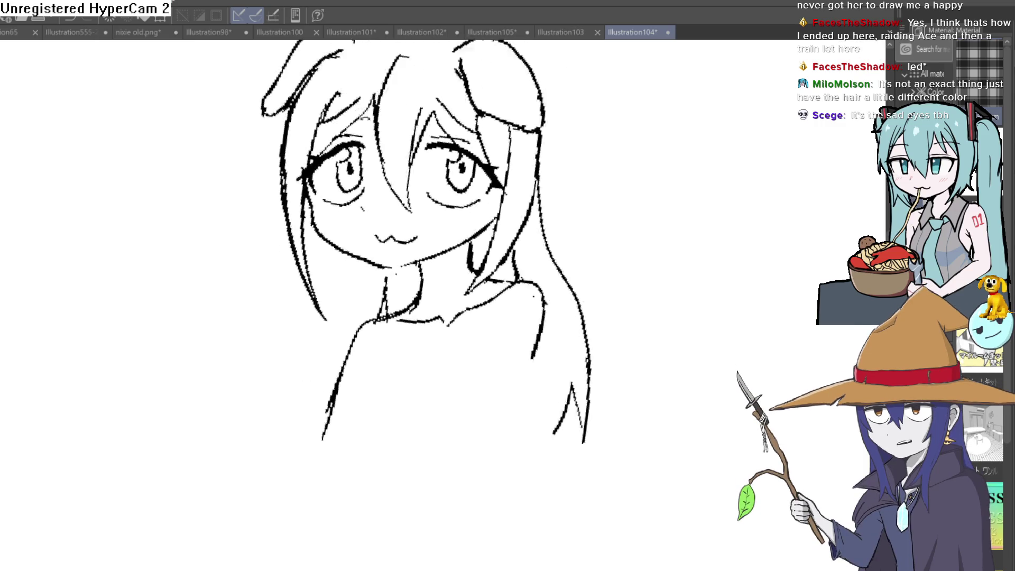
drag(532, 142, 528, 170)
scroll(544, 175, down, 2)
scroll(544, 175, up, 2)
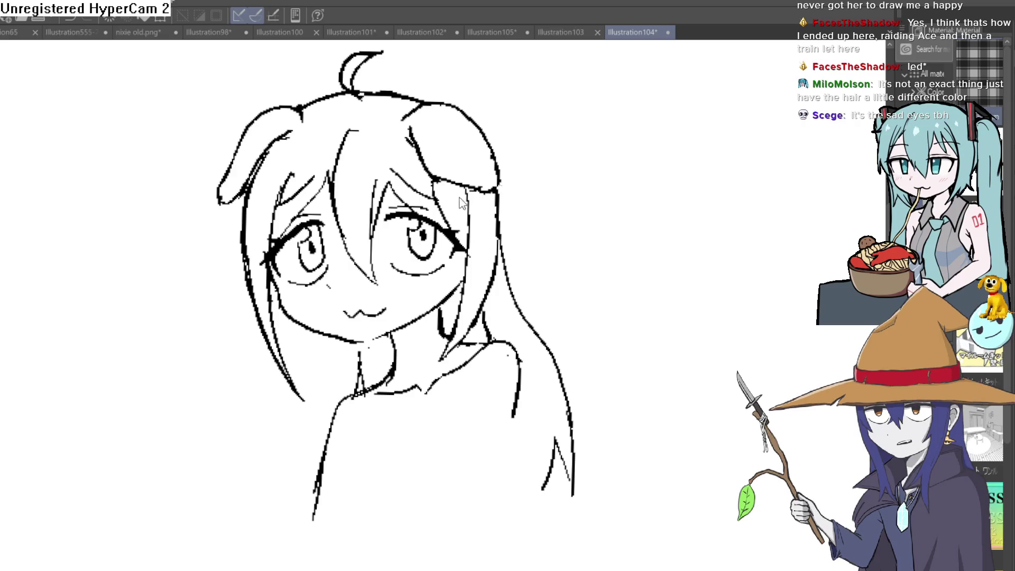
scroll(432, 206, up, 3)
- Erase the stray diagonal lines near both eyes and the leftover mark above the left eye
drag(391, 189, 355, 147)
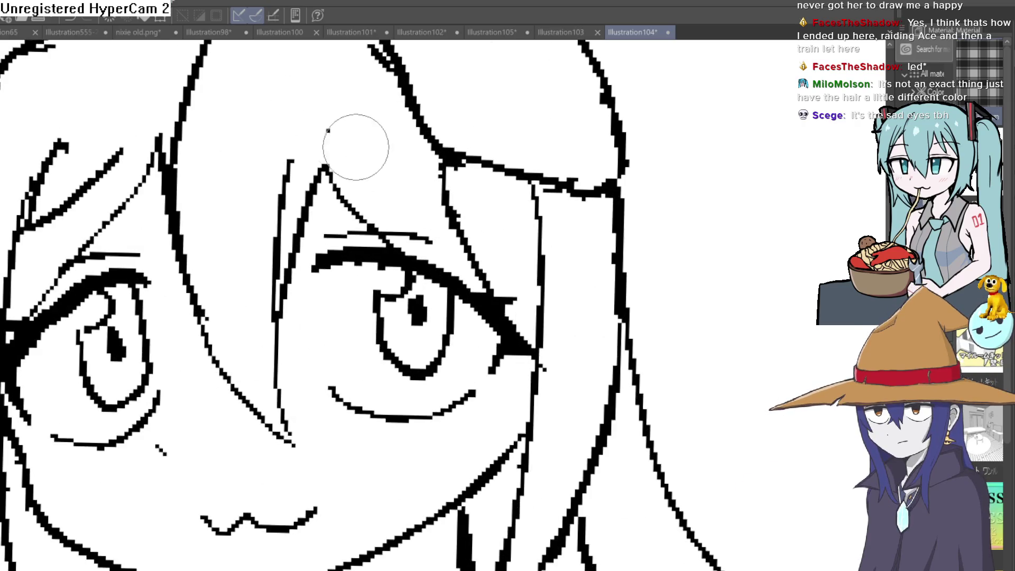
drag(109, 176, 45, 215)
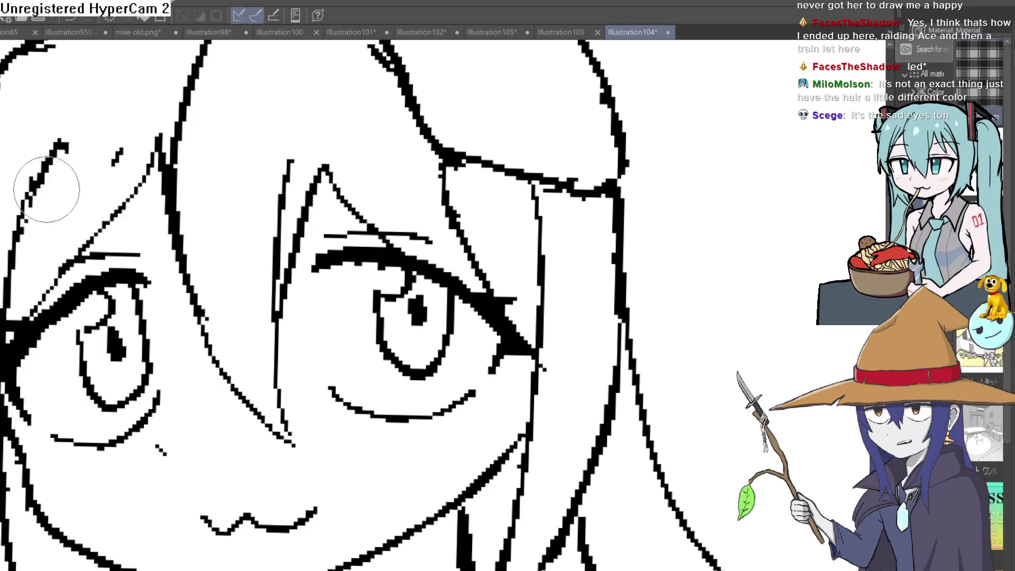
drag(106, 171, 119, 156)
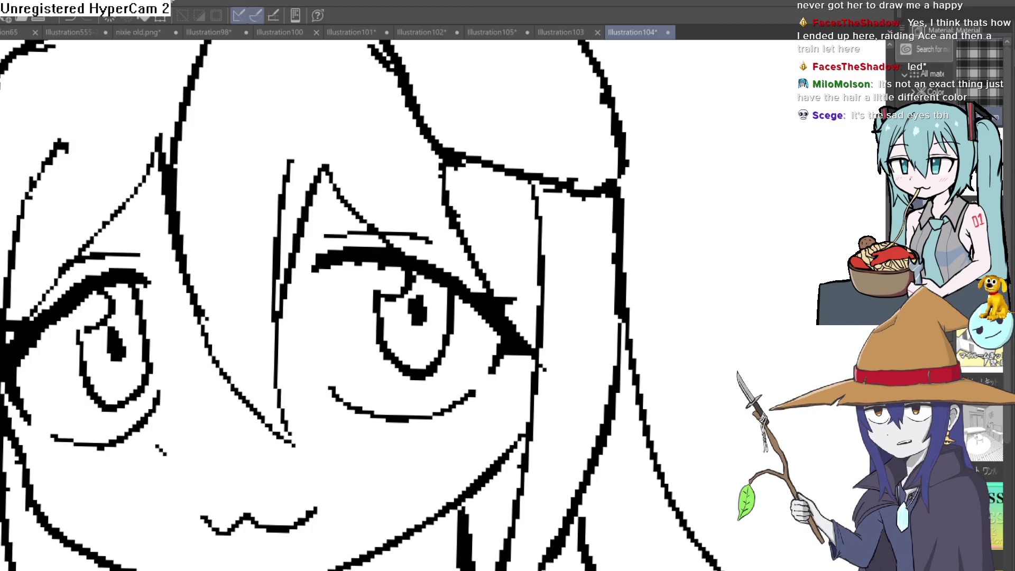
scroll(425, 252, down, 2)
scroll(414, 254, down, 1)
scroll(523, 201, down, 2)
scroll(569, 198, down, 2)
scroll(567, 198, up, 1)
scroll(568, 198, up, 2)
scroll(616, 150, up, 1)
scroll(304, 332, up, 1)
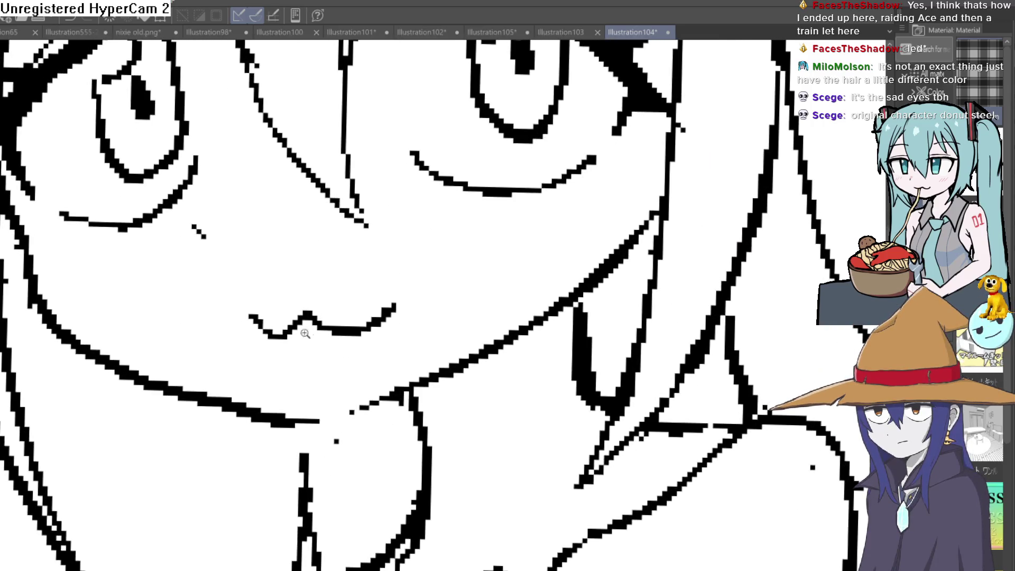
scroll(304, 332, up, 2)
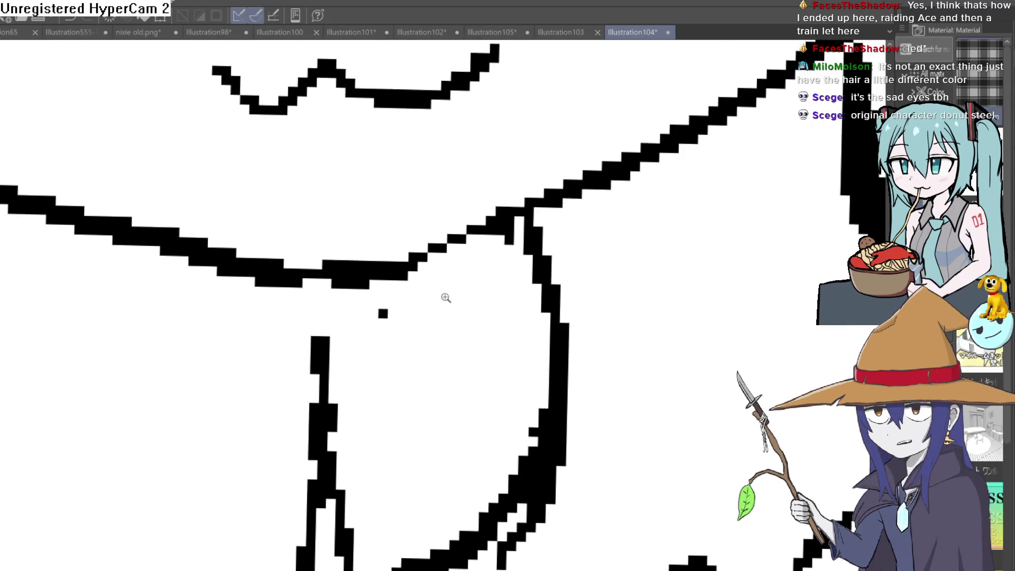
scroll(456, 297, down, 2)
drag(457, 298, 622, 257)
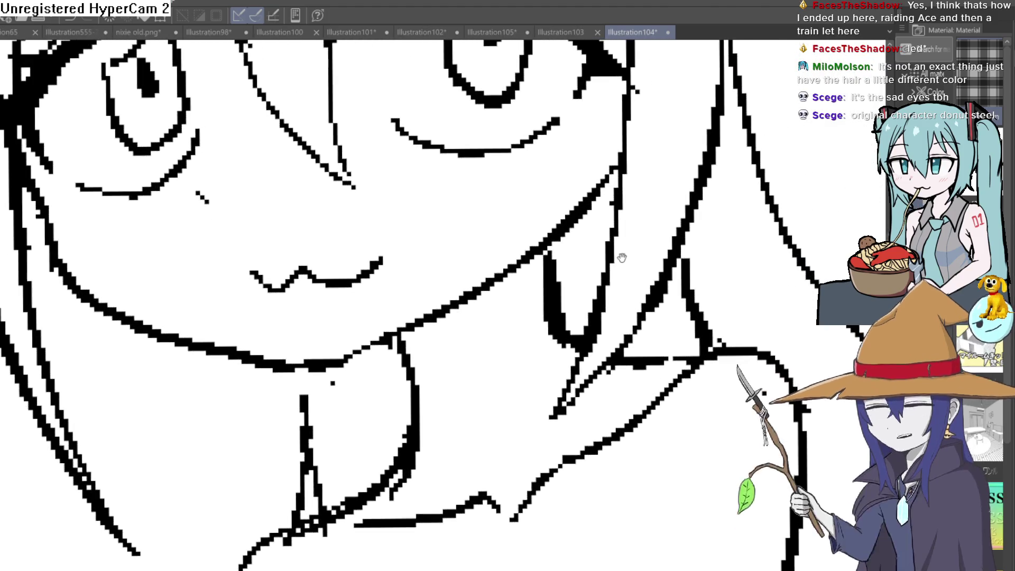
scroll(658, 241, down, 2)
scroll(681, 247, up, 1)
scroll(680, 247, down, 2)
scroll(691, 254, up, 1)
scroll(682, 270, up, 1)
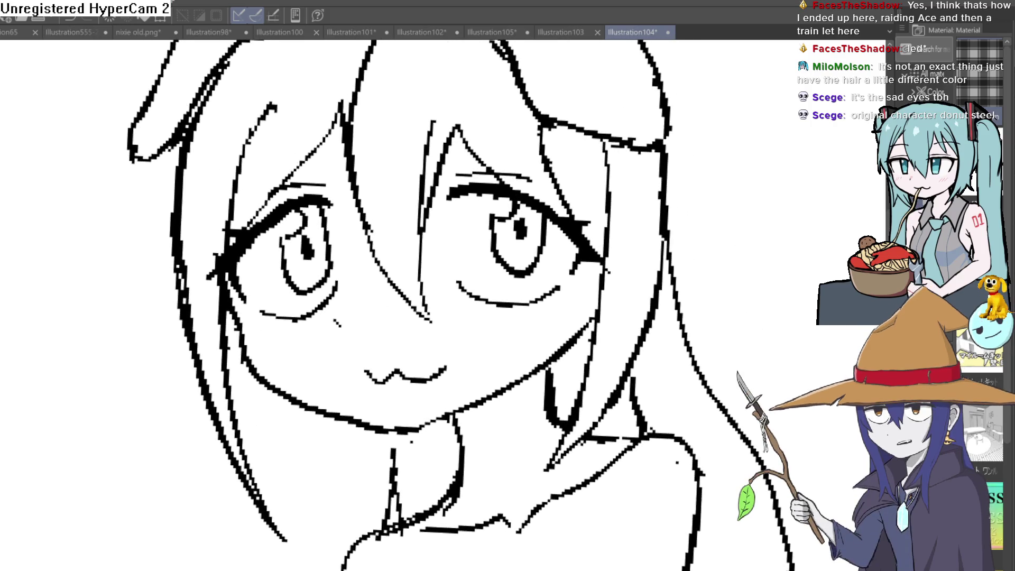
scroll(682, 270, down, 2)
scroll(682, 270, up, 2)
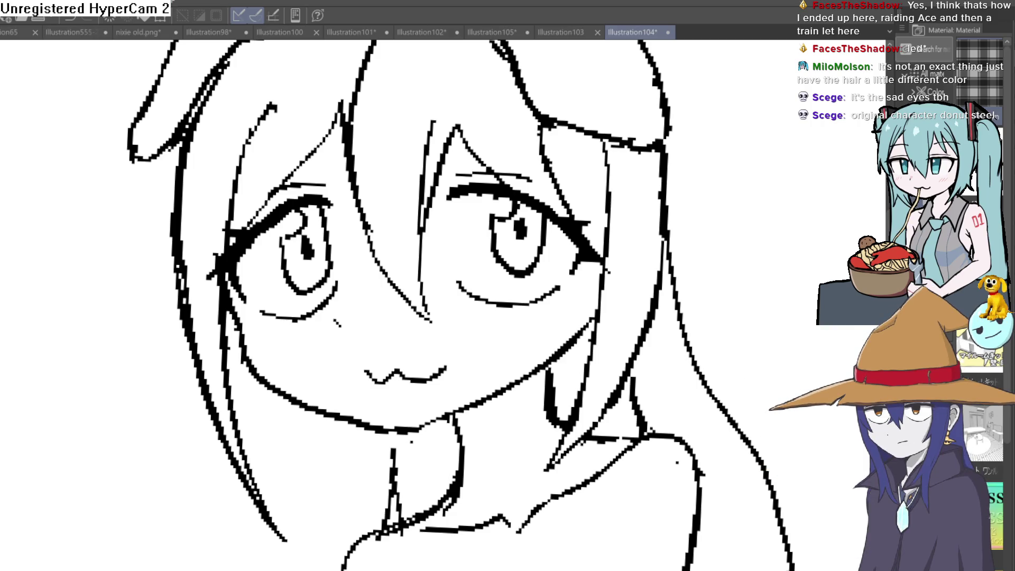
scroll(515, 159, up, 1)
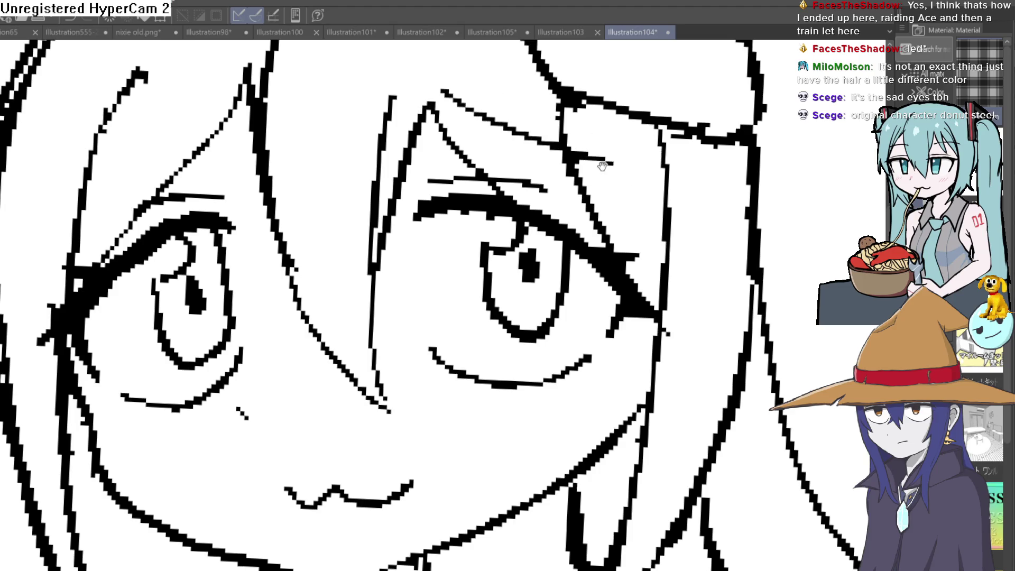
drag(609, 164, 764, 161)
scroll(633, 222, down, 1)
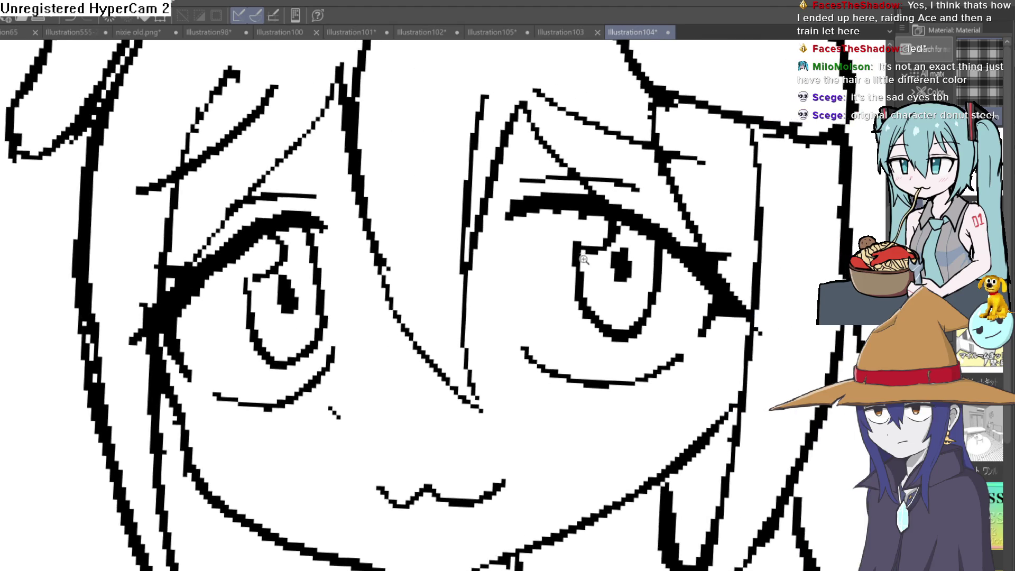
scroll(634, 222, down, 2)
scroll(633, 223, down, 1)
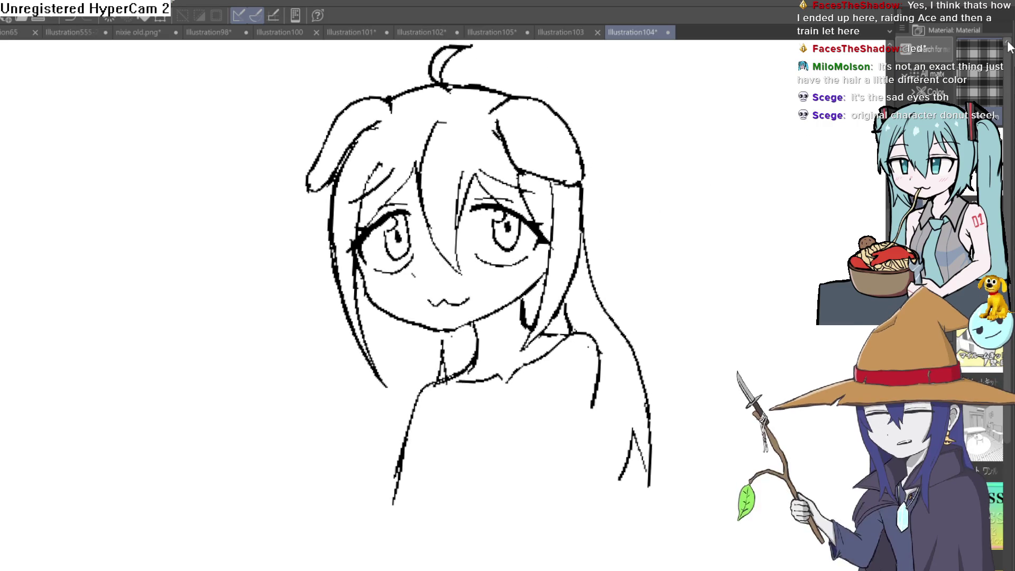
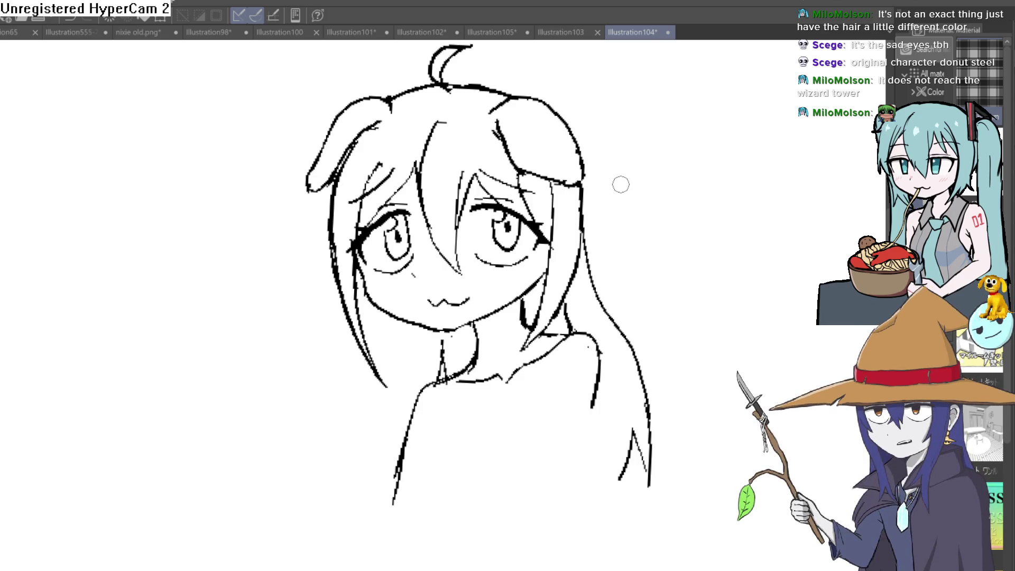
- Extend a left hair strand downward and thicken the outline across the top of the head
drag(441, 191, 409, 152)
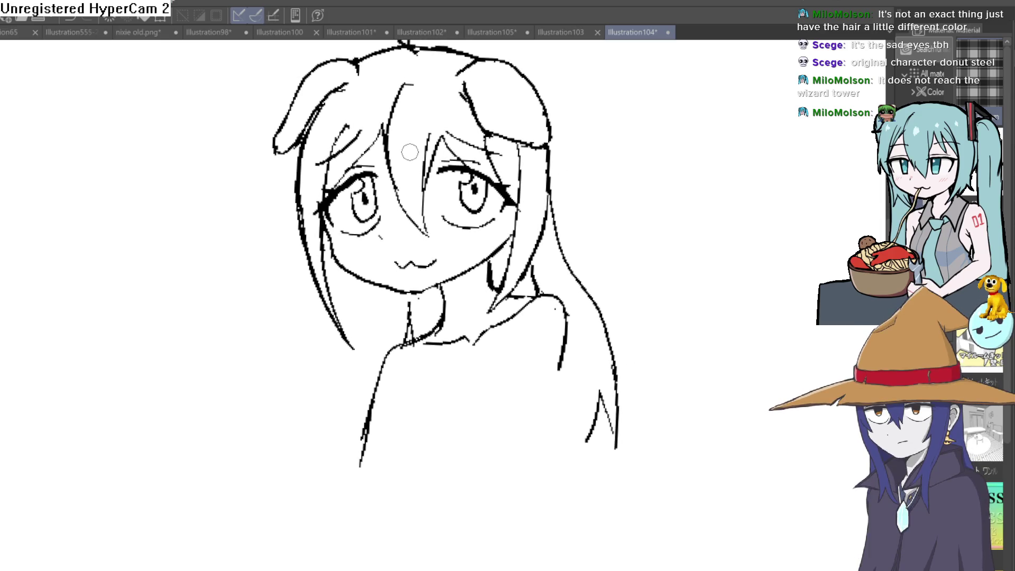
scroll(349, 327, up, 2)
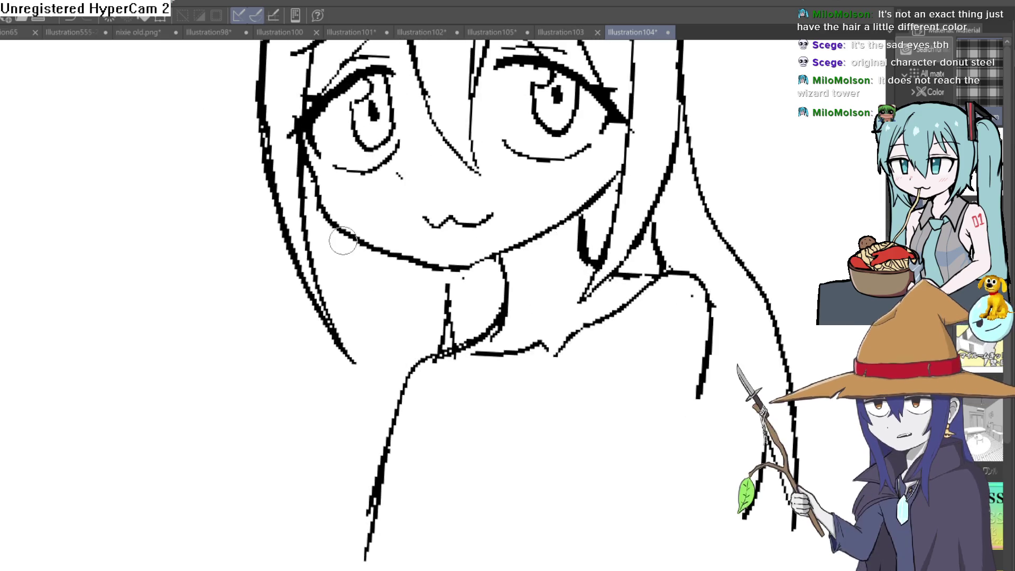
drag(333, 359, 268, 529)
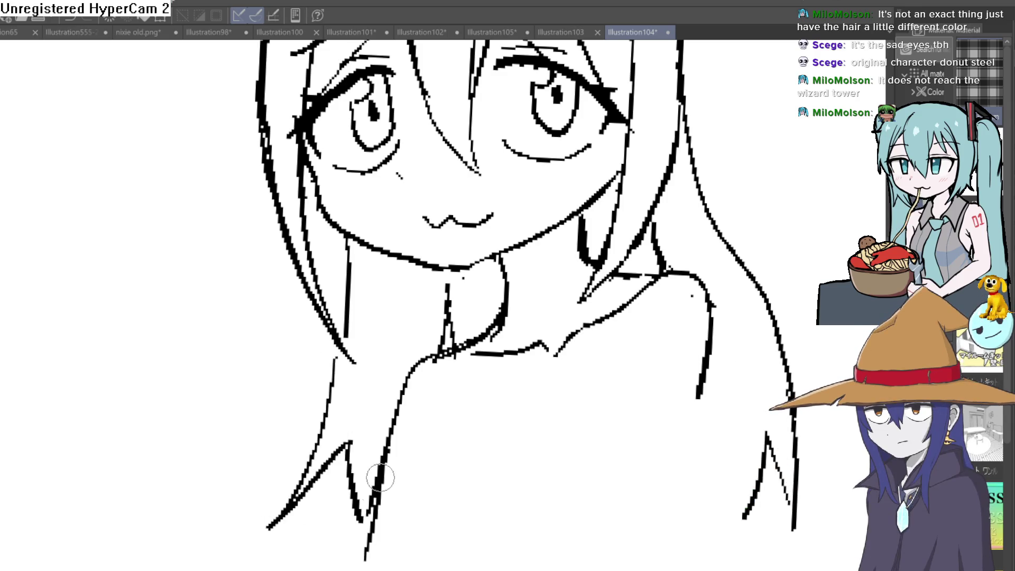
scroll(704, 392, down, 2)
scroll(705, 392, down, 3)
mouse_move(705, 392)
mouse_down()
mouse_move(594, 395)
mouse_move(514, 355)
mouse_up()
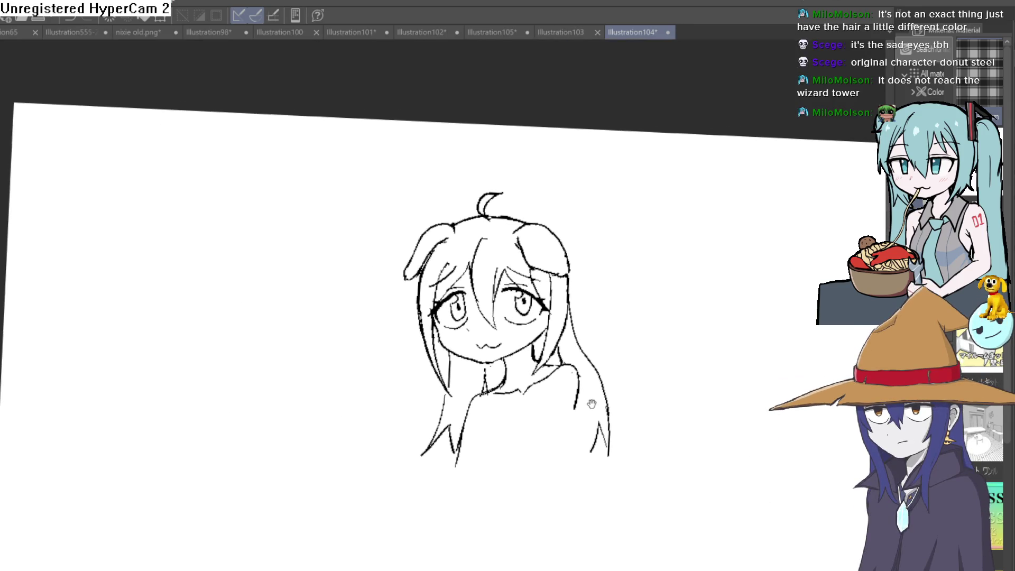
scroll(513, 356, up, 3)
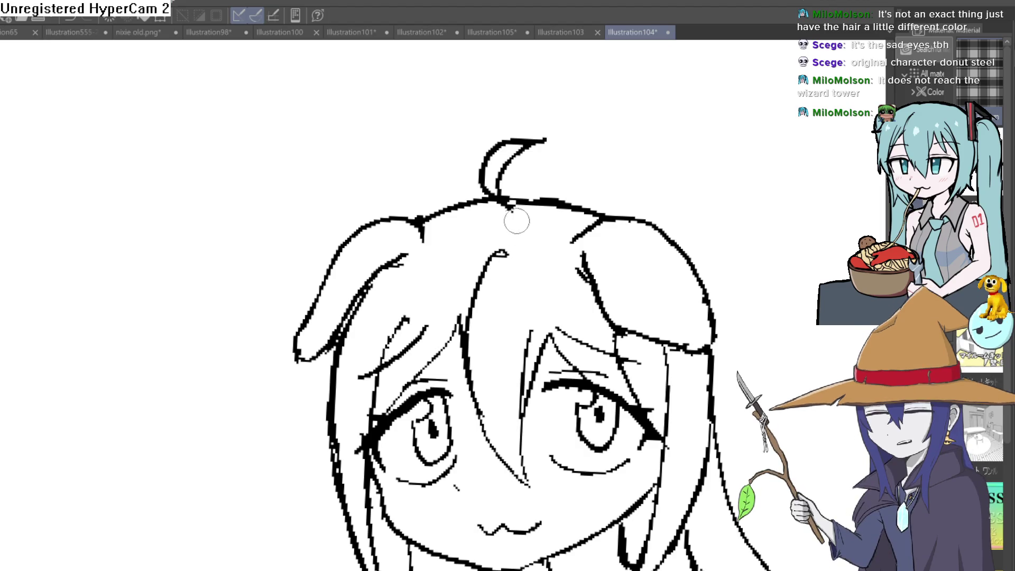
drag(452, 208, 603, 214)
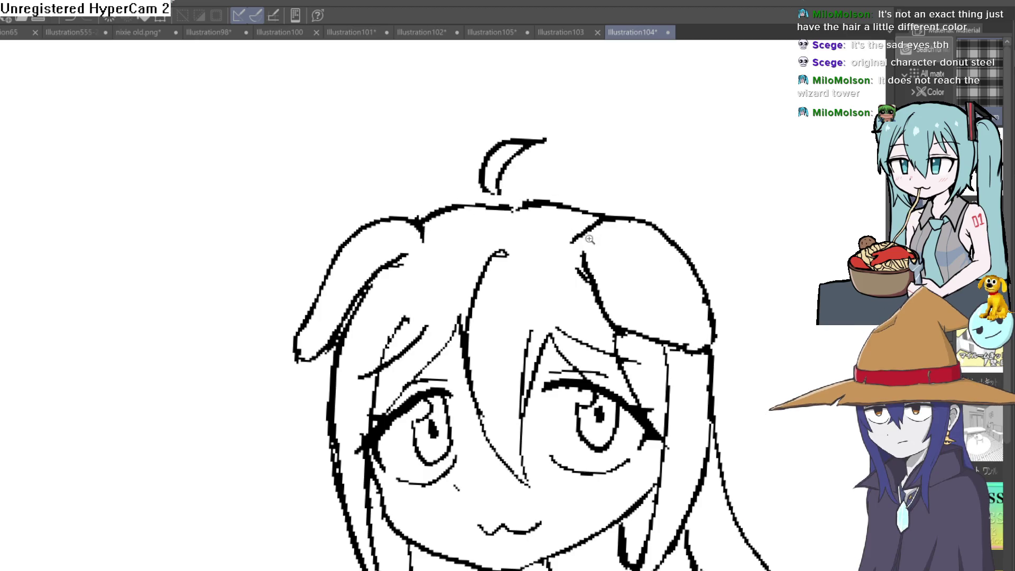
scroll(599, 238, down, 3)
scroll(601, 239, down, 1)
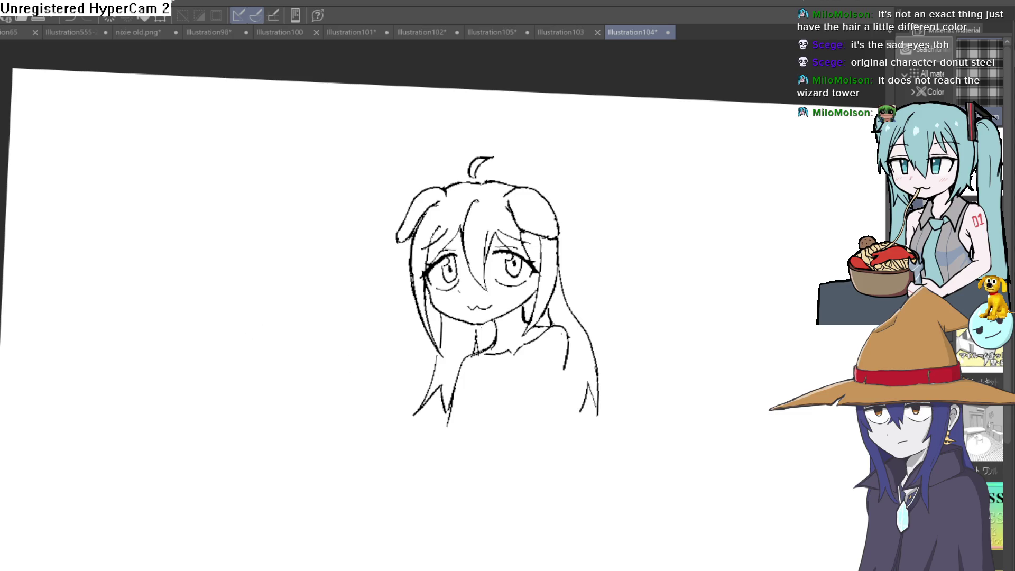
- Reset the canvas view, select the entire canvas, and switch to the character lineup document
key(ctrl+0)
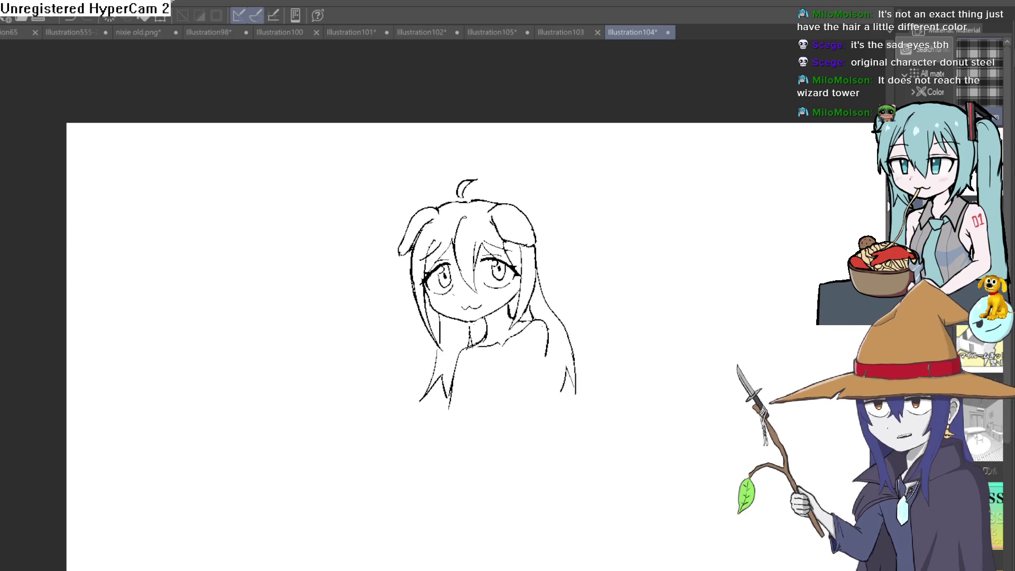
key(ctrl+a)
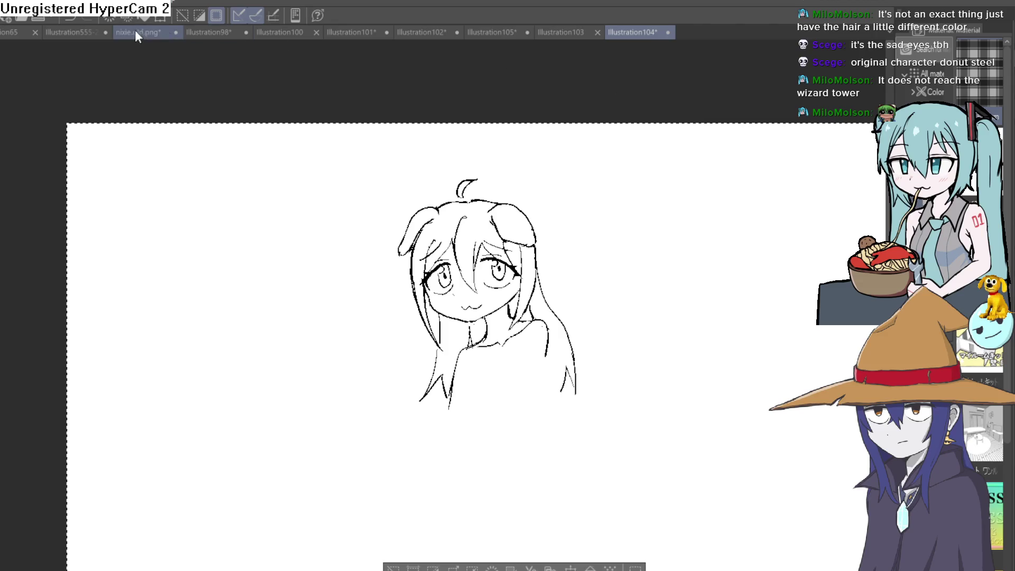
click(85, 33)
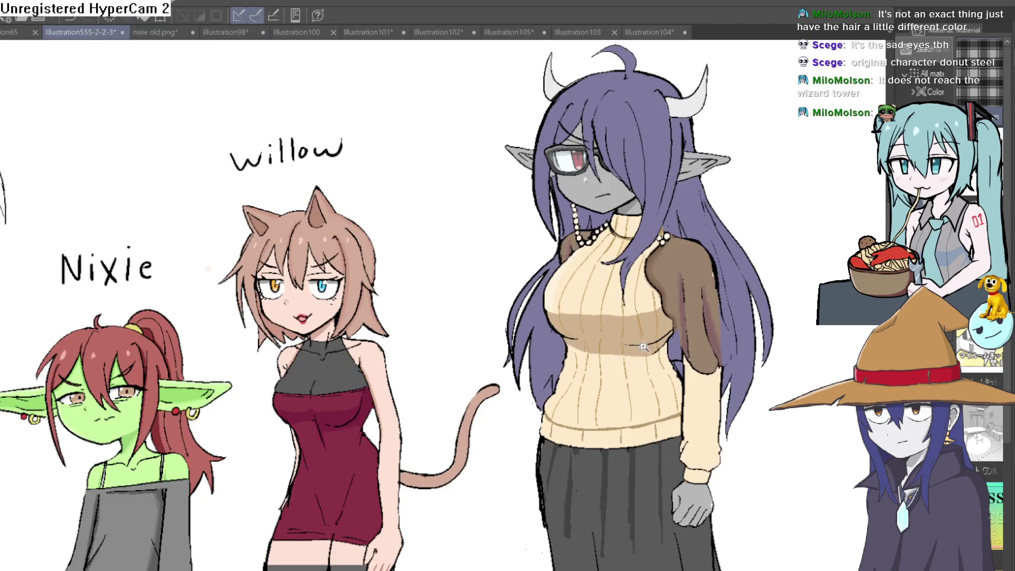
scroll(648, 342, down, 3)
- Paste the sketched head into the lineup, shrink it to character scale over Nixie's head
key(ctrl+t)
drag(306, 270, 409, 408)
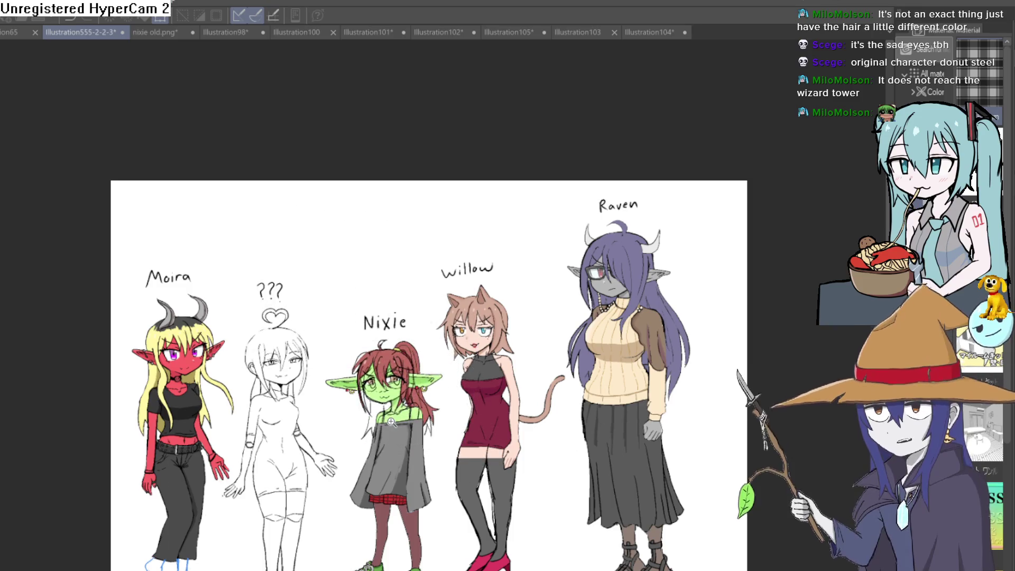
scroll(409, 408, up, 3)
drag(397, 358, 396, 341)
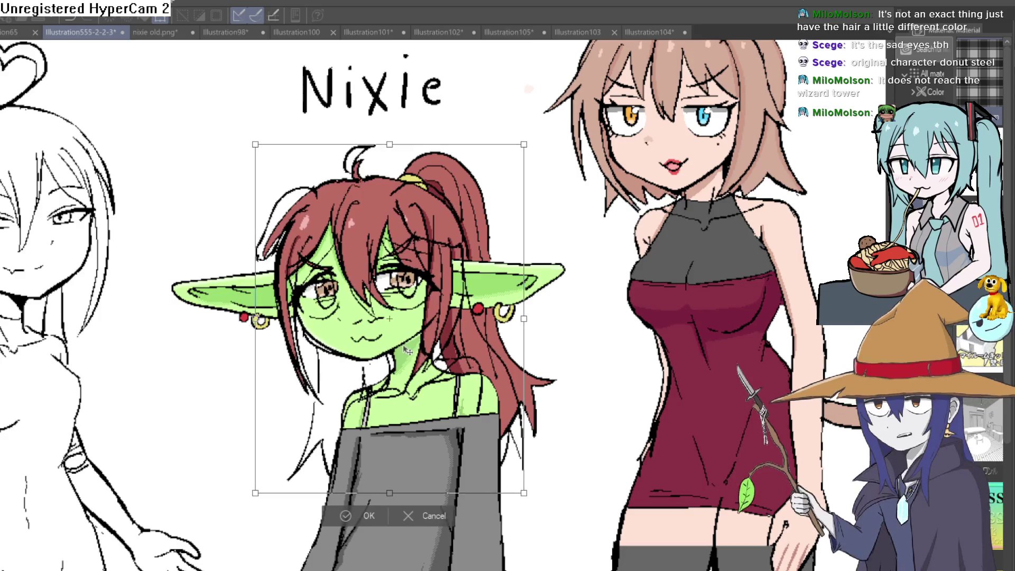
drag(793, 345, 741, 317)
key(Return)
scroll(575, 429, down, 3)
- Move the pasted head in turn over Raven's, Willow's and Nixie's heads to compare sizes
key(ctrl+t)
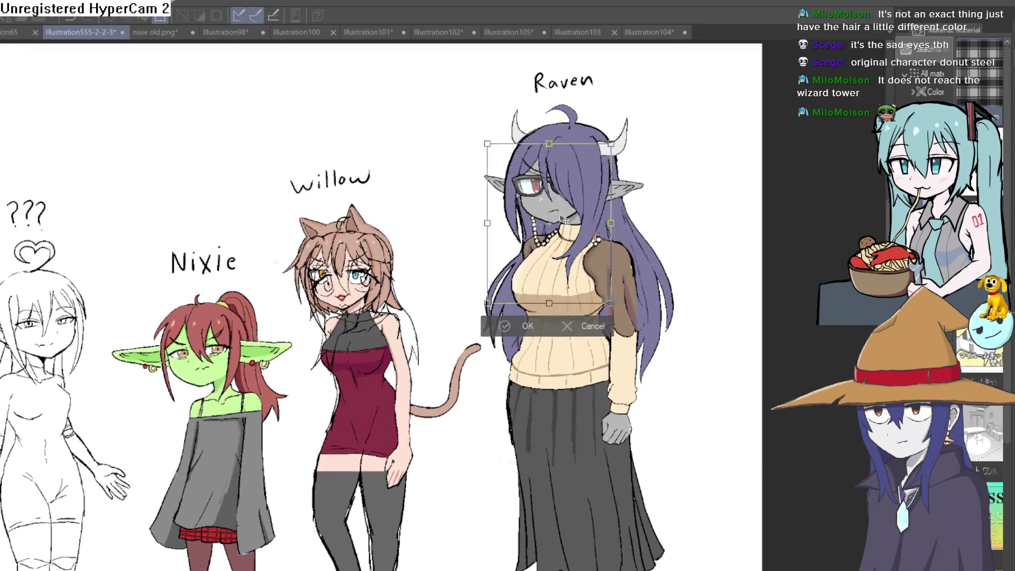
drag(575, 230, 576, 193)
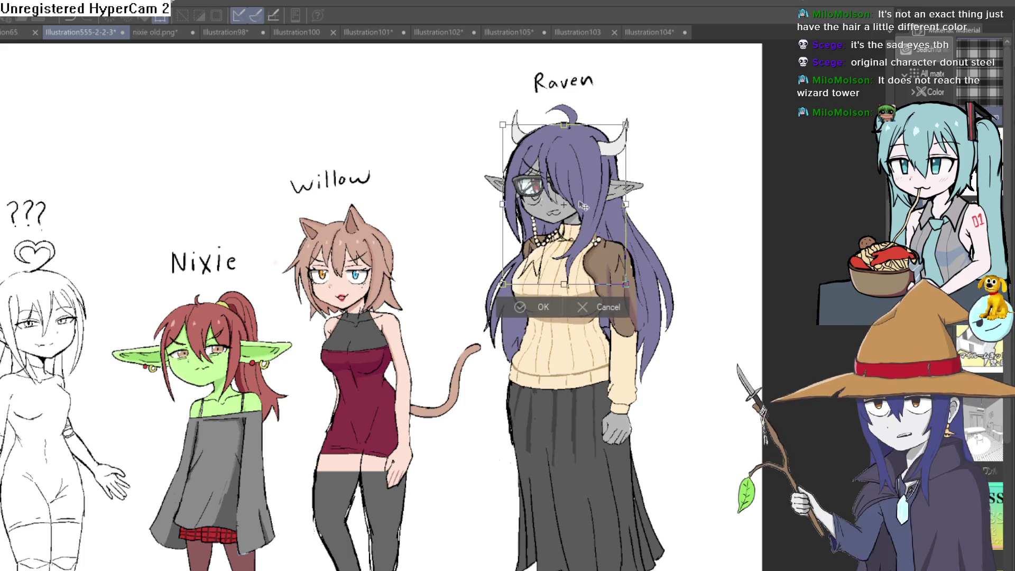
key(Return)
key(ctrl+t)
drag(361, 300, 364, 298)
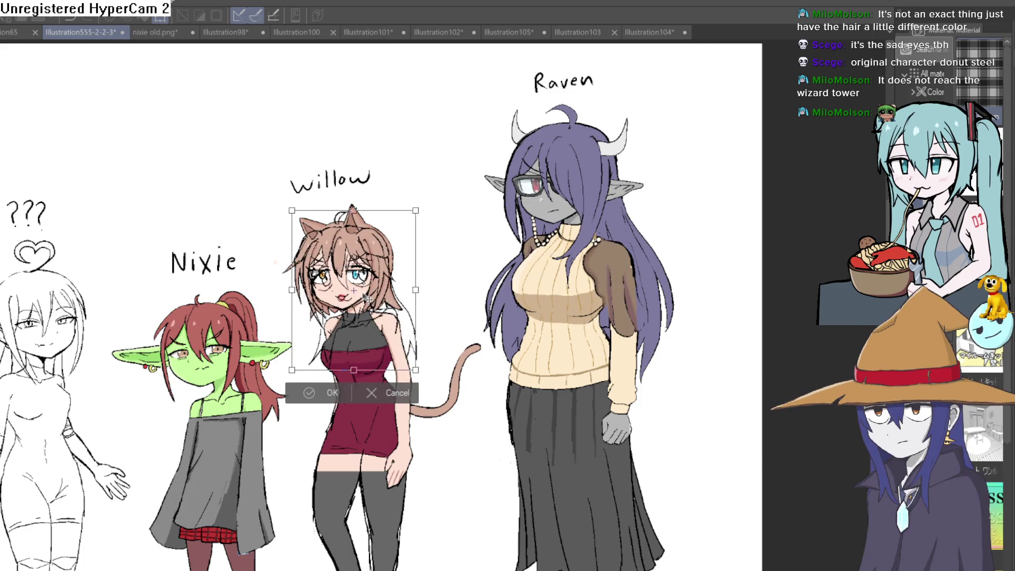
key(Return)
key(ctrl+t)
drag(223, 373, 224, 369)
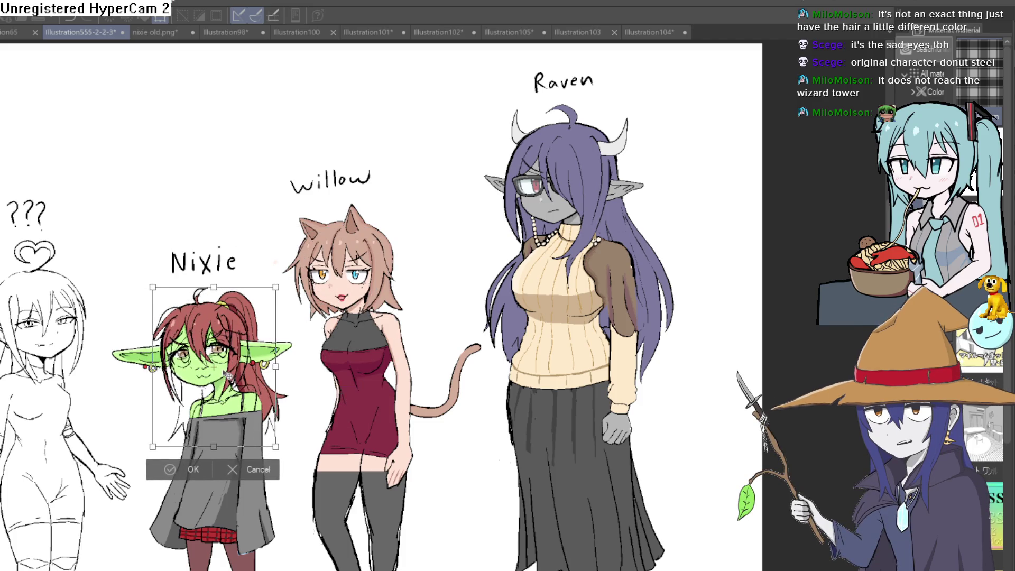
key(Return)
scroll(223, 370, up, 3)
scroll(224, 369, up, 1)
scroll(224, 370, down, 2)
- Step back to leave the head above the ??? figure, commit it, and return to the sketch document
key(alt+bracketleft)
key(alt+bracketleft)
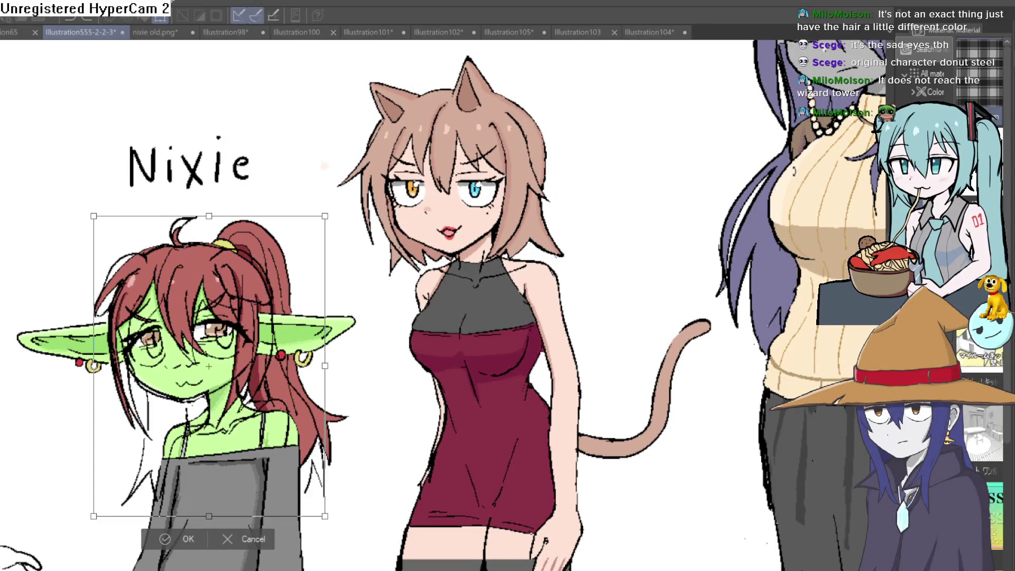
key(alt+bracketleft)
scroll(661, 217, down, 3)
scroll(661, 216, down, 1)
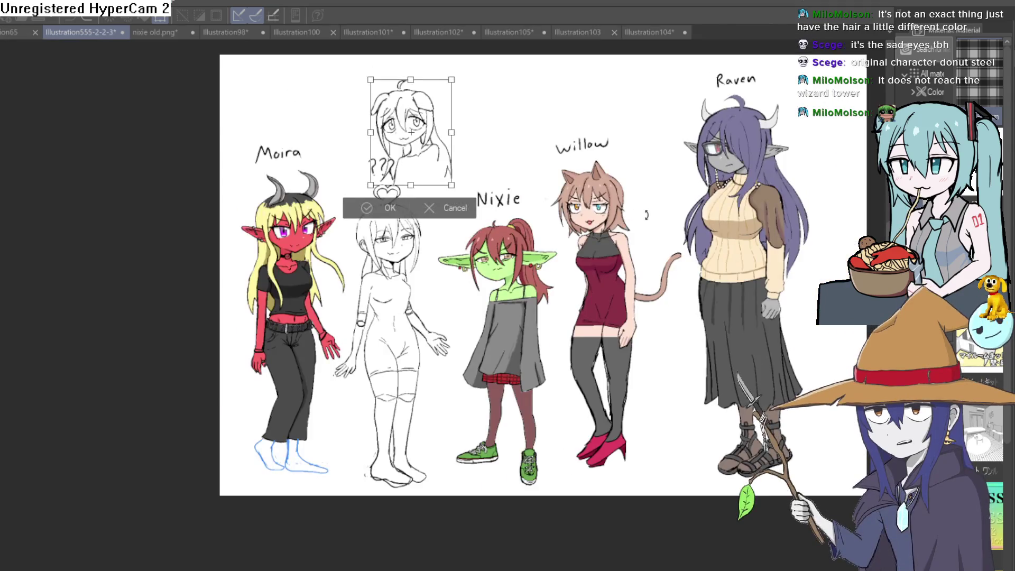
key(Return)
click(648, 32)
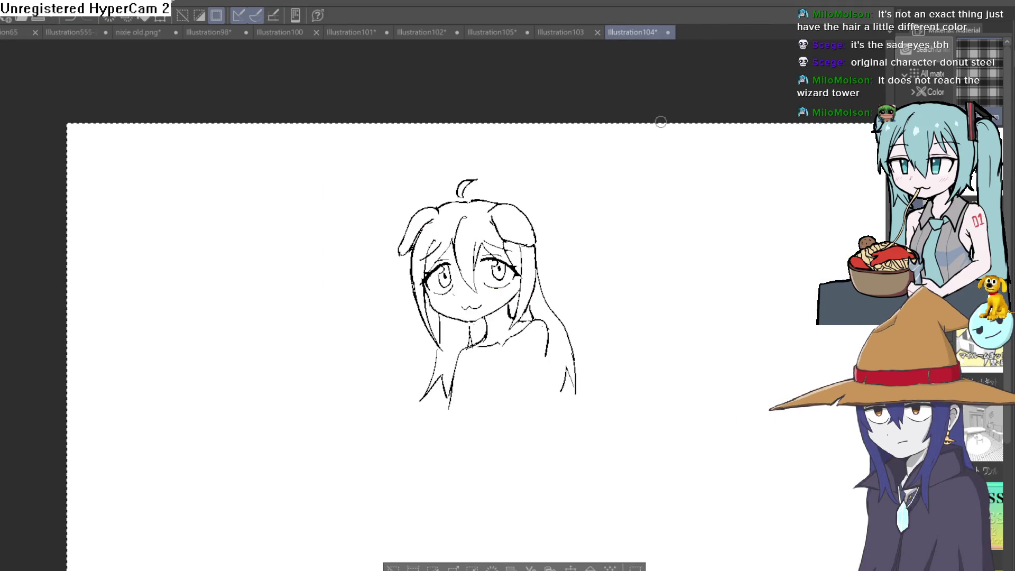
scroll(589, 311, up, 2)
scroll(590, 312, up, 2)
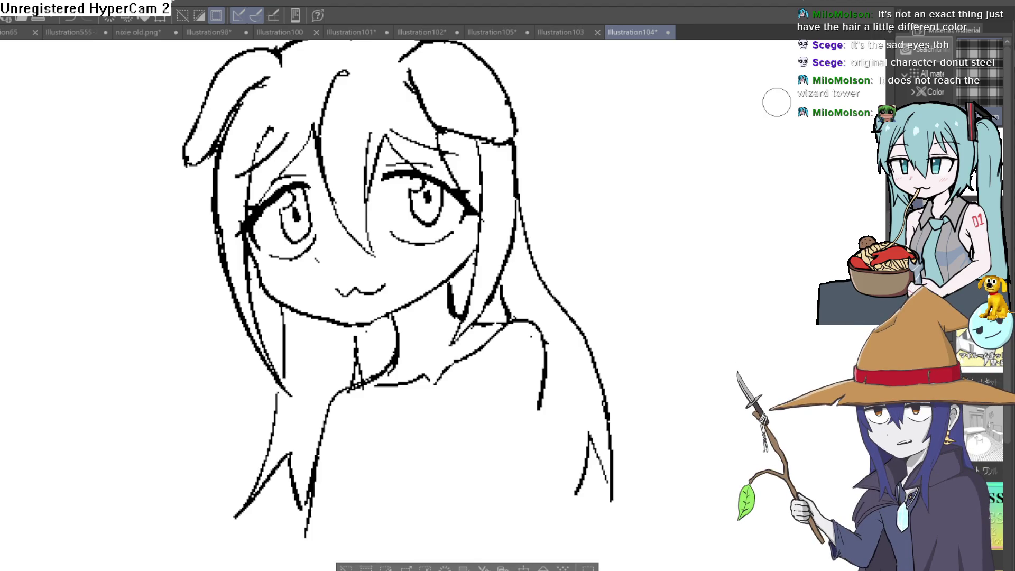
scroll(696, 237, down, 3)
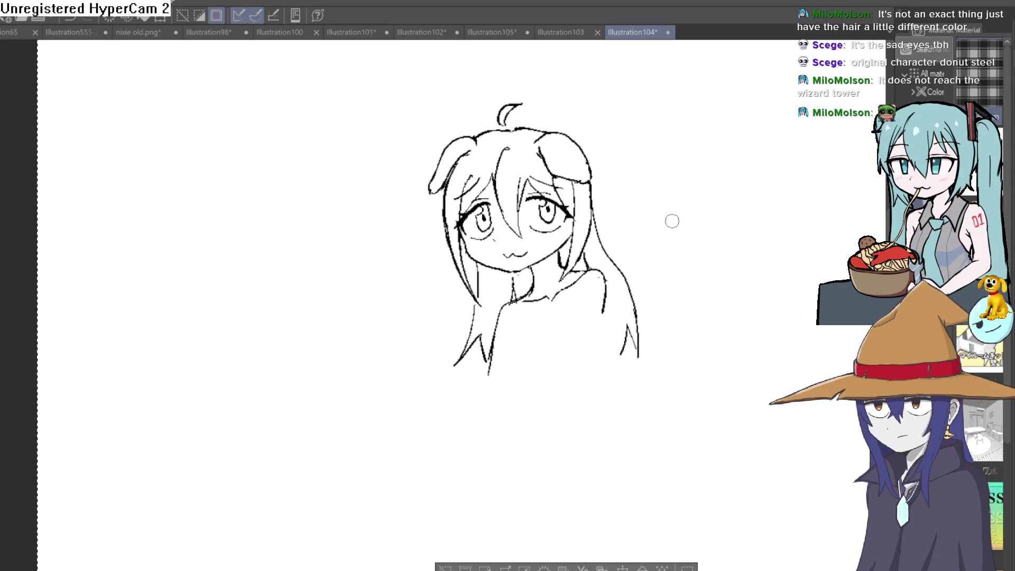
scroll(677, 236, up, 2)
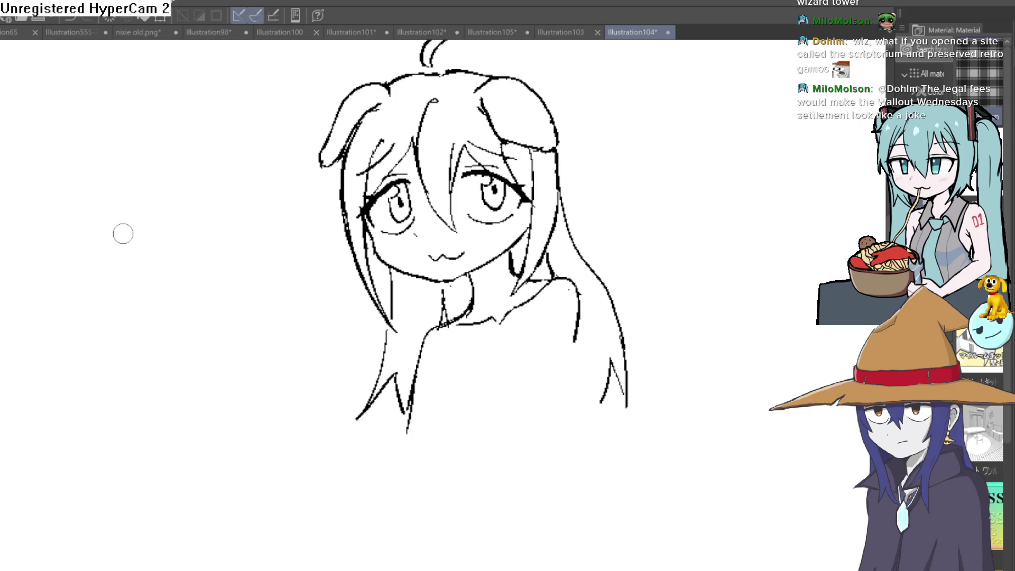
scroll(578, 359, up, 5)
- Draw a new hair strand and sketch the chest curve lines running down into the torso
drag(577, 271, 530, 532)
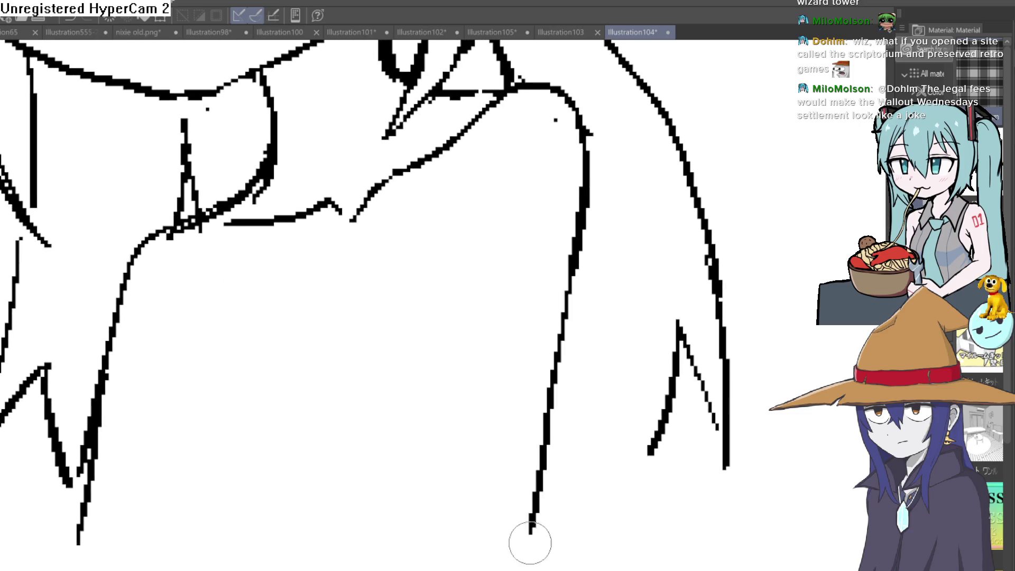
scroll(571, 322, down, 3)
scroll(536, 403, down, 2)
drag(536, 402, 533, 415)
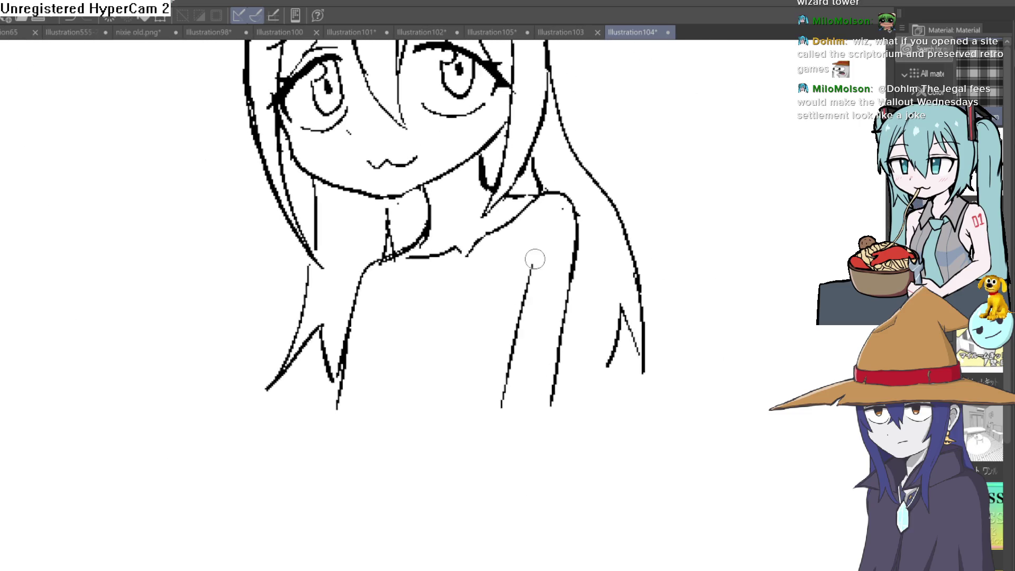
mouse_move(390, 271)
mouse_down()
mouse_move(373, 364)
mouse_move(394, 381)
mouse_up()
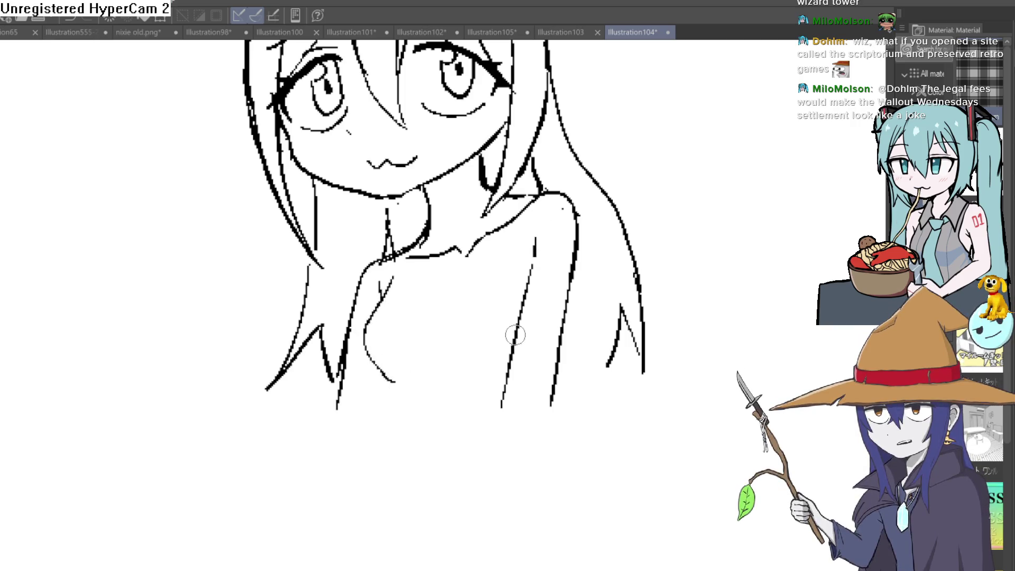
drag(514, 333, 490, 390)
drag(392, 387, 423, 506)
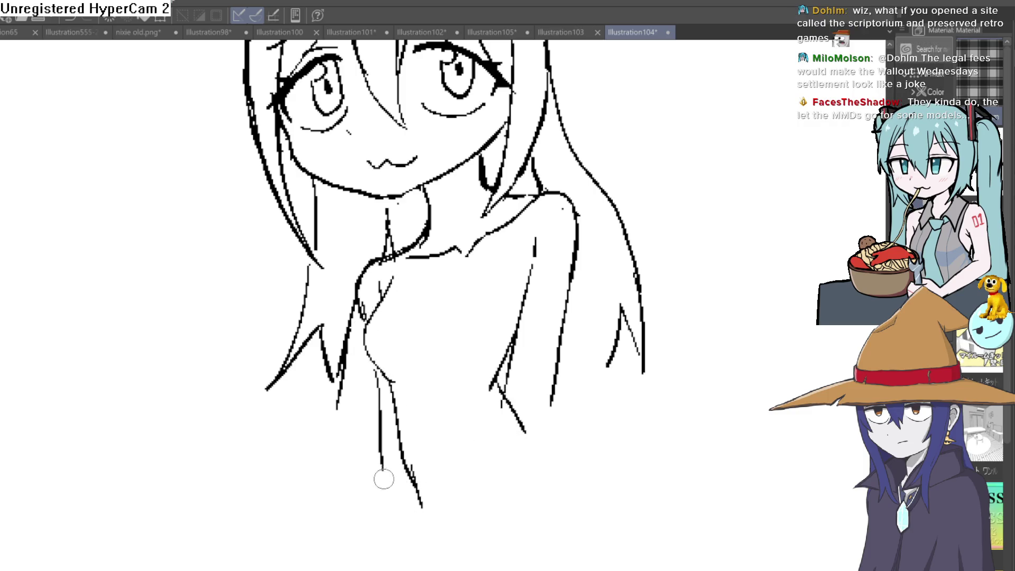
scroll(483, 456, down, 3)
scroll(563, 430, up, 2)
scroll(523, 444, up, 2)
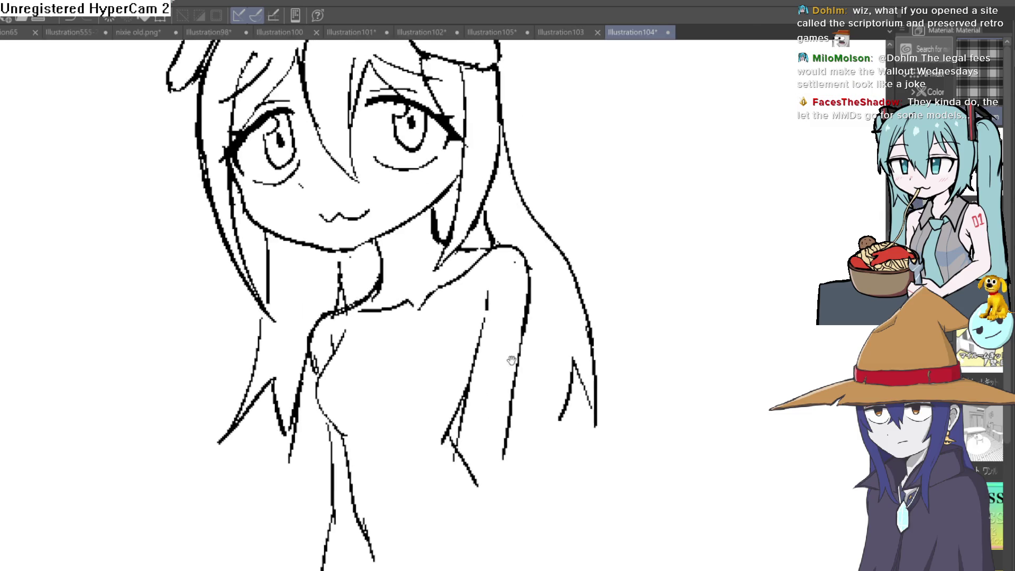
- Erase the stray strokes and dots across the chest and the stray line end at the shoulder
mouse_move(469, 397)
mouse_down()
mouse_move(485, 301)
mouse_move(512, 396)
mouse_up()
mouse_move(469, 448)
mouse_down()
mouse_move(455, 437)
mouse_move(485, 473)
mouse_up()
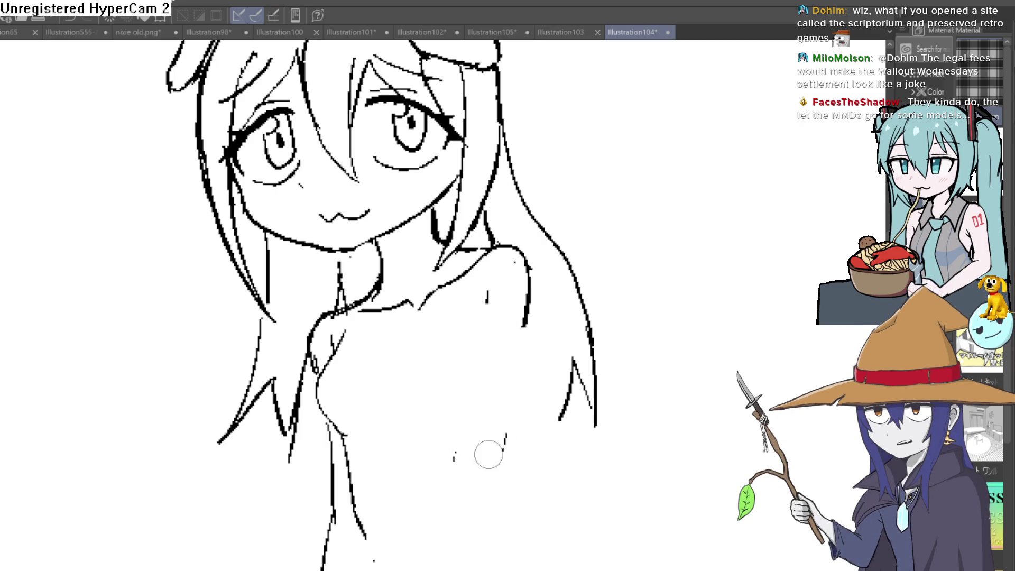
drag(500, 428, 454, 458)
drag(490, 286, 487, 309)
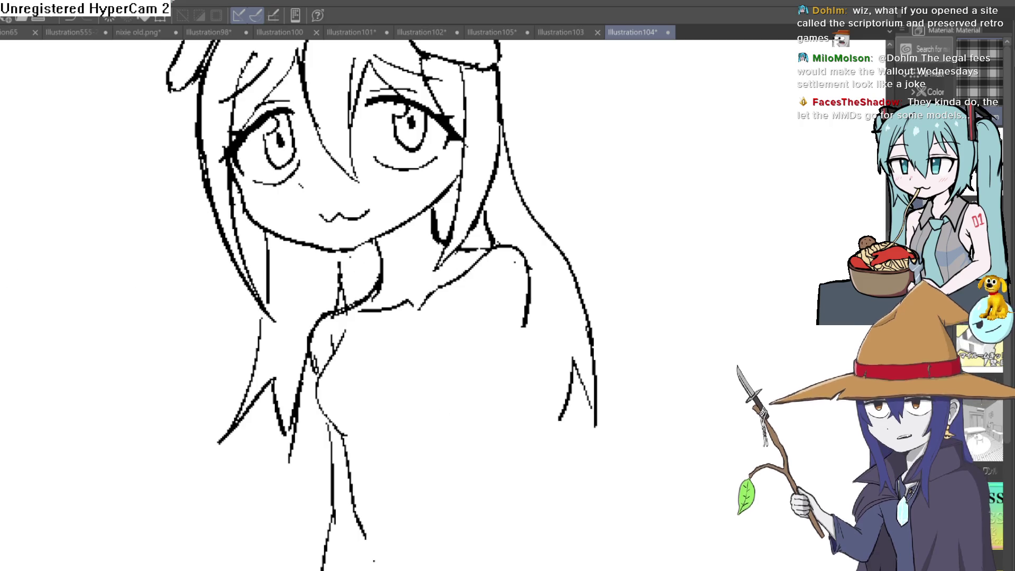
scroll(455, 334, up, 1)
scroll(446, 278, up, 2)
scroll(428, 298, up, 1)
scroll(440, 307, up, 1)
mouse_move(440, 307)
mouse_down()
mouse_move(452, 293)
mouse_move(430, 362)
mouse_up()
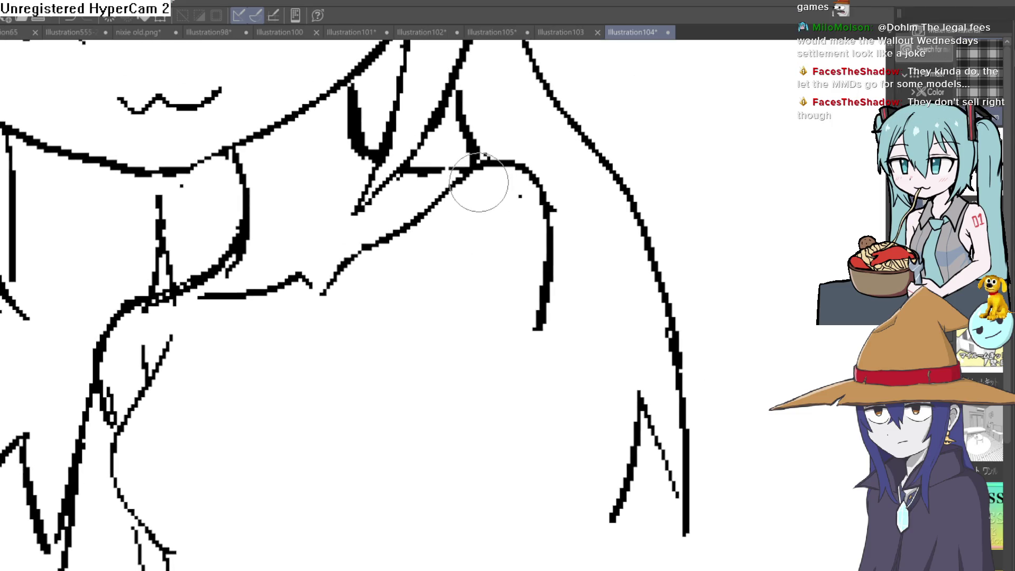
click(432, 204)
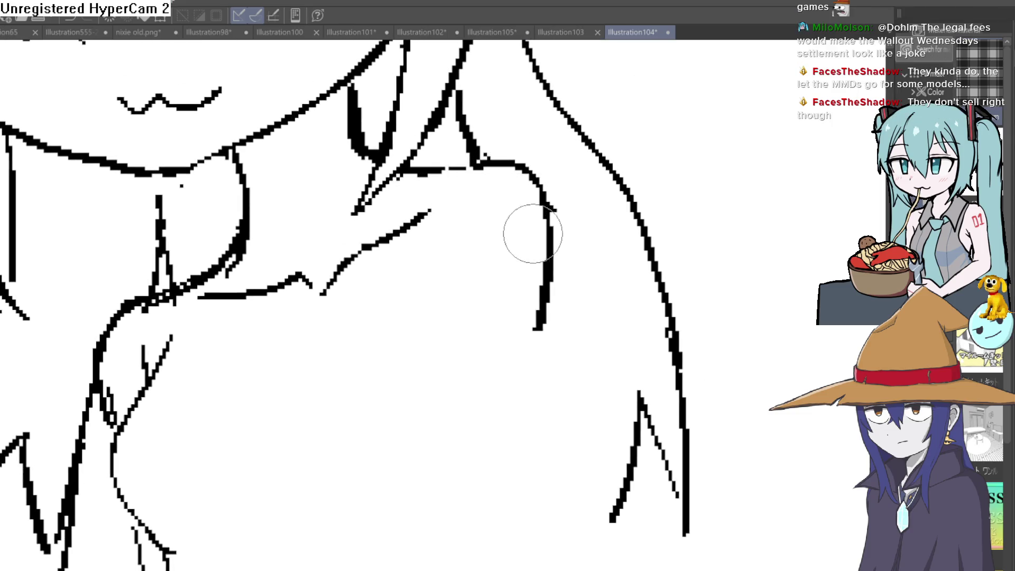
scroll(531, 225, down, 2)
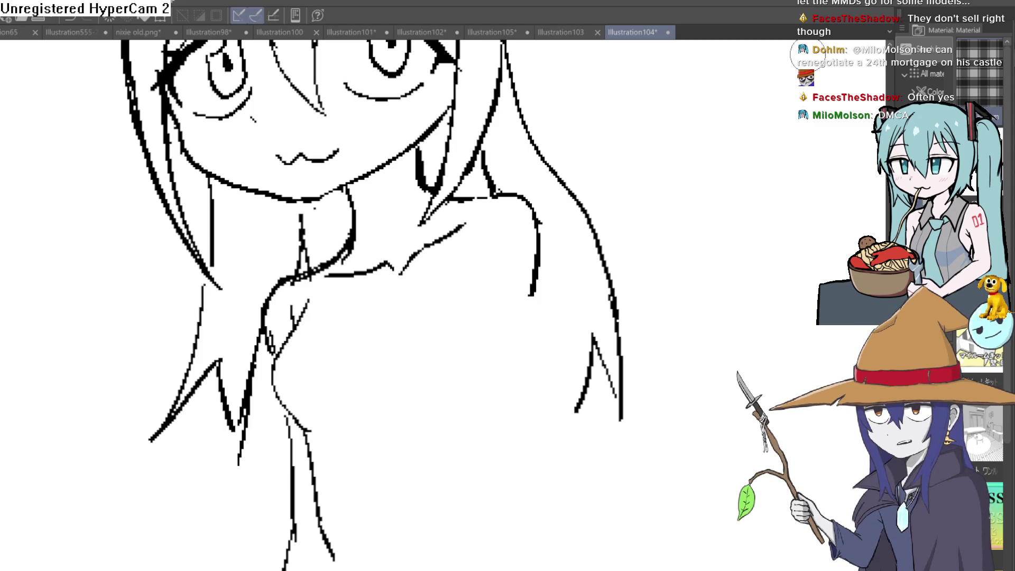
- Outline the sleeve's bottom edge and a short line below it, undoing misplaced strokes
mouse_move(677, 362)
mouse_down()
mouse_move(705, 313)
mouse_move(682, 263)
mouse_up()
scroll(678, 270, down, 2)
scroll(566, 213, up, 2)
drag(566, 213, 547, 428)
scroll(548, 429, down, 2)
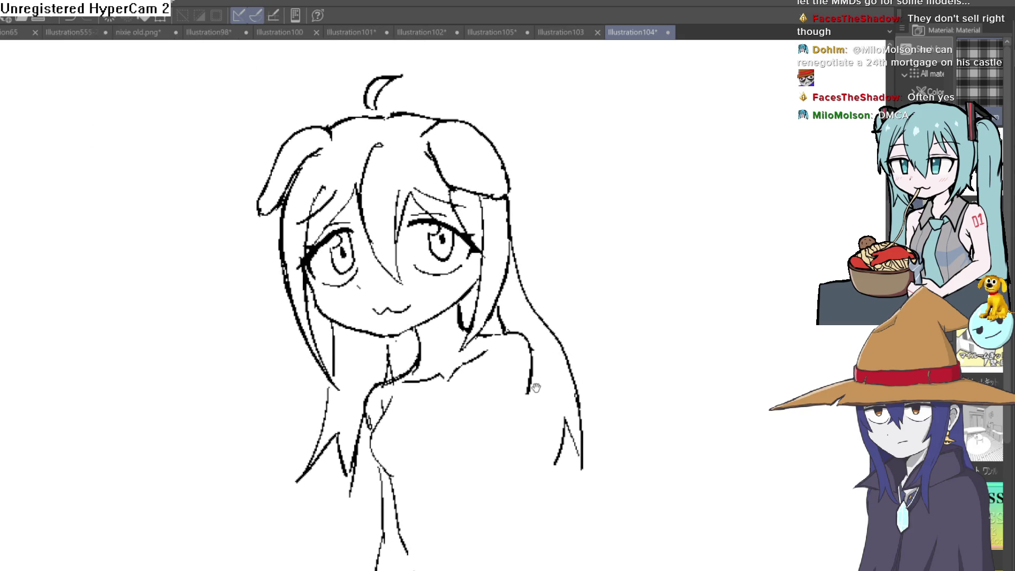
drag(536, 384, 535, 371)
scroll(535, 370, up, 2)
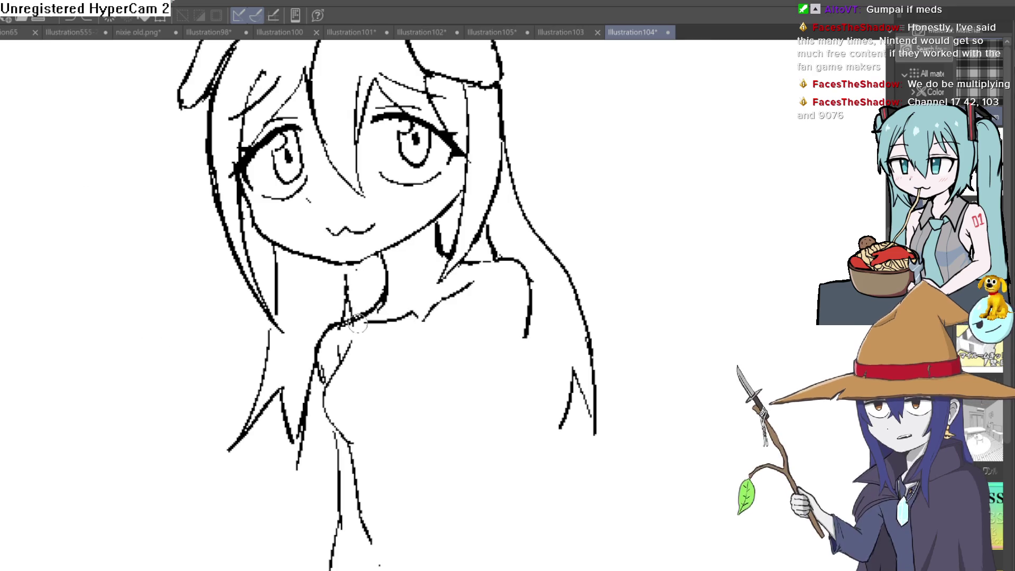
mouse_move(441, 335)
mouse_down()
mouse_move(476, 271)
mouse_move(367, 318)
mouse_move(442, 351)
mouse_move(473, 307)
mouse_up()
key(ctrl+z)
scroll(532, 276, down, 3)
scroll(495, 244, up, 2)
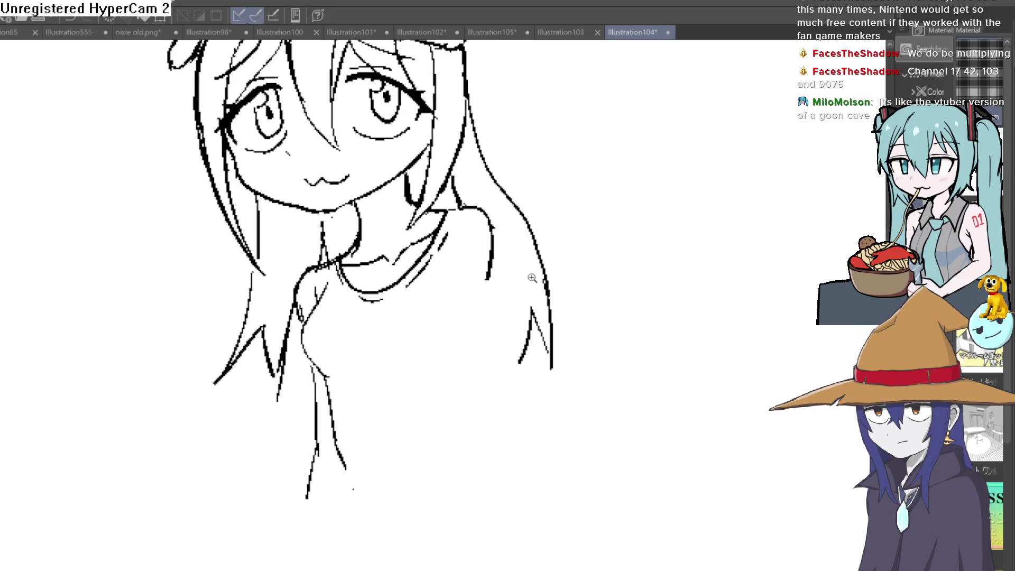
mouse_move(476, 324)
mouse_down()
mouse_move(430, 304)
mouse_move(439, 255)
mouse_move(475, 209)
mouse_up()
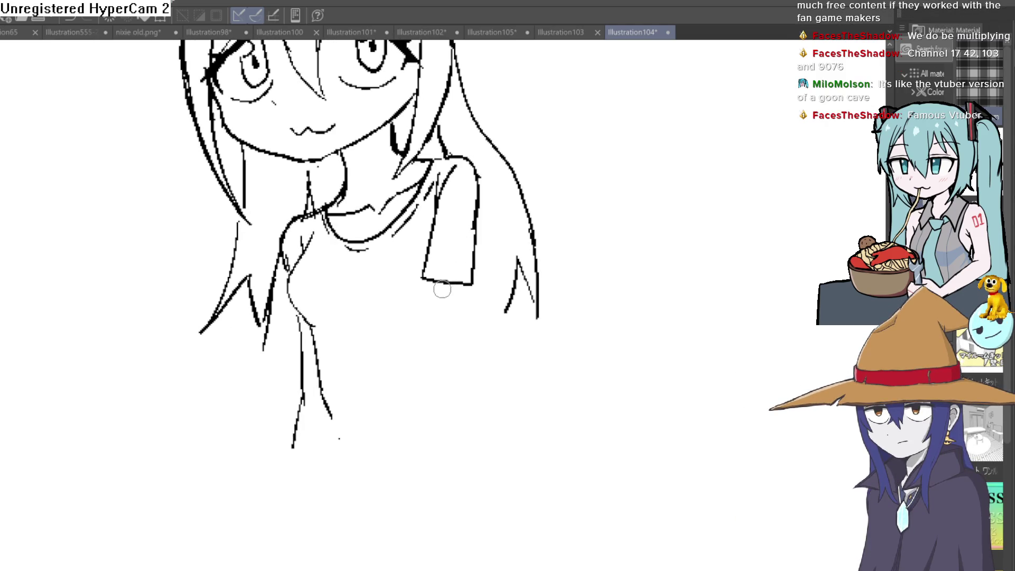
drag(434, 288, 419, 397)
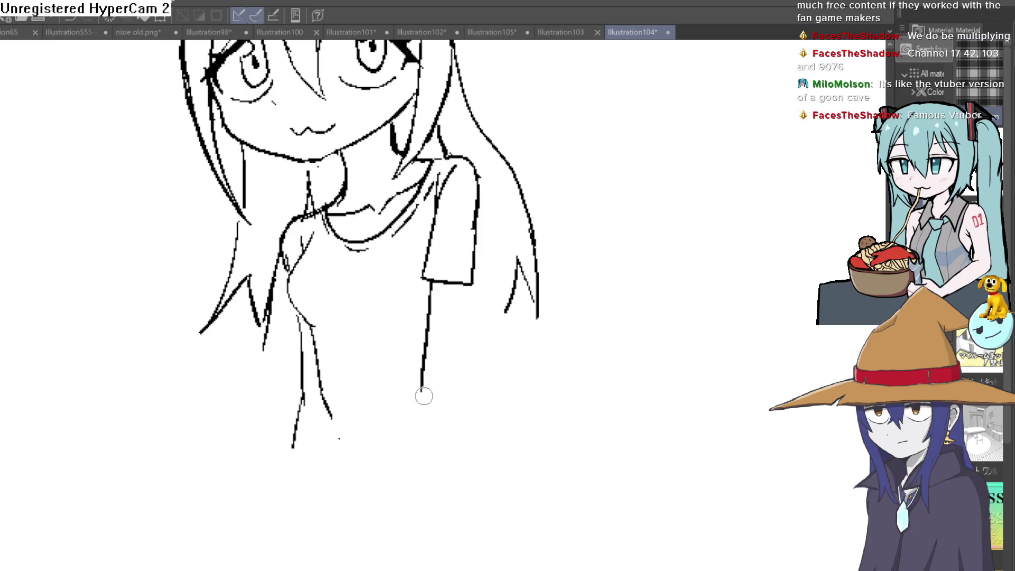
key(ctrl+z)
mouse_move(431, 286)
mouse_down()
mouse_move(420, 332)
mouse_move(469, 385)
mouse_up()
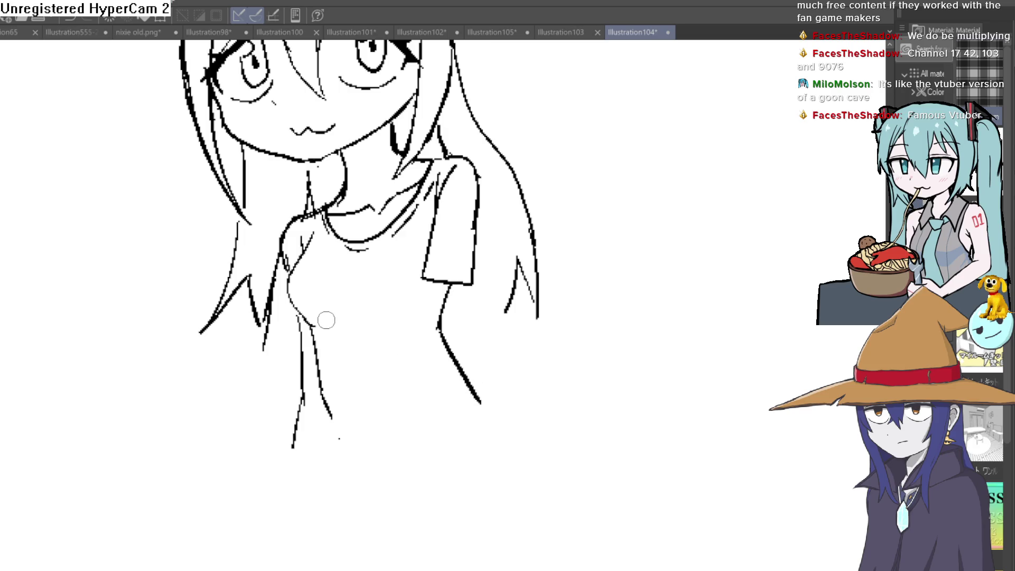
- Erase the sleeve's left edge, the vertical line under it and leftover ink marks
drag(425, 281, 432, 221)
drag(464, 279, 477, 212)
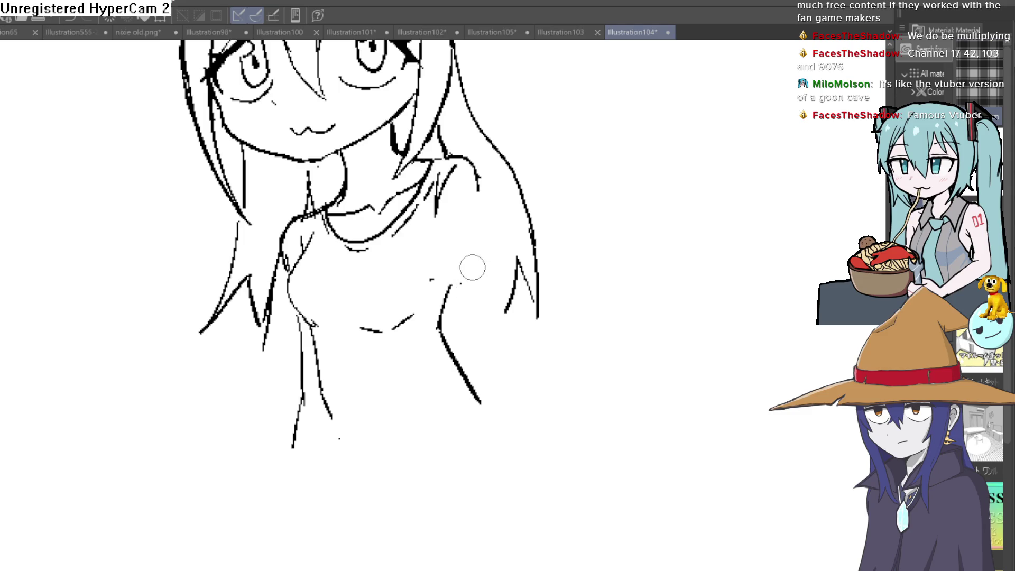
drag(473, 266, 426, 284)
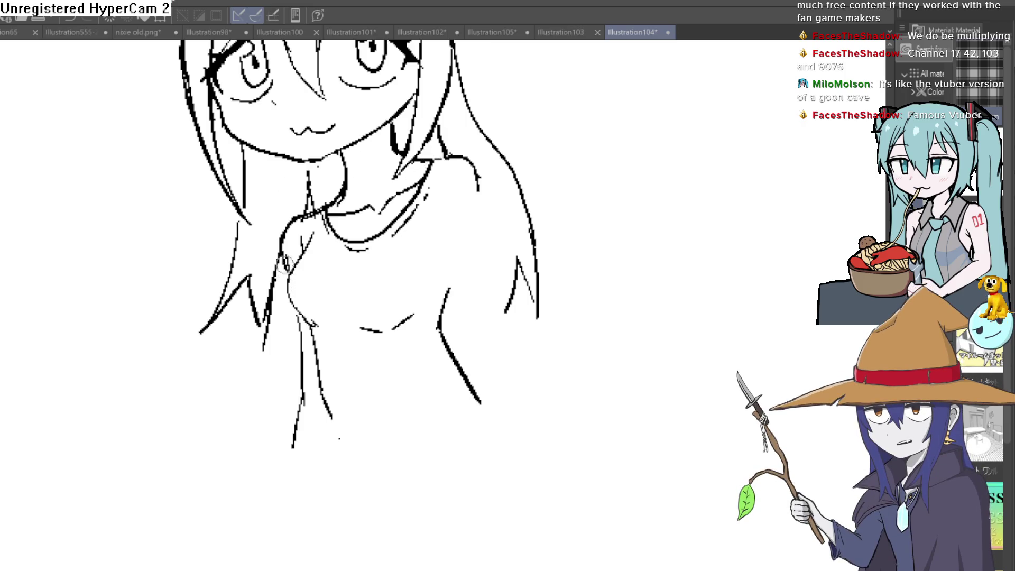
- Strengthen the shoulder line and draw the side of the torso downward
mouse_move(288, 265)
mouse_down()
mouse_move(316, 216)
mouse_move(287, 225)
mouse_up()
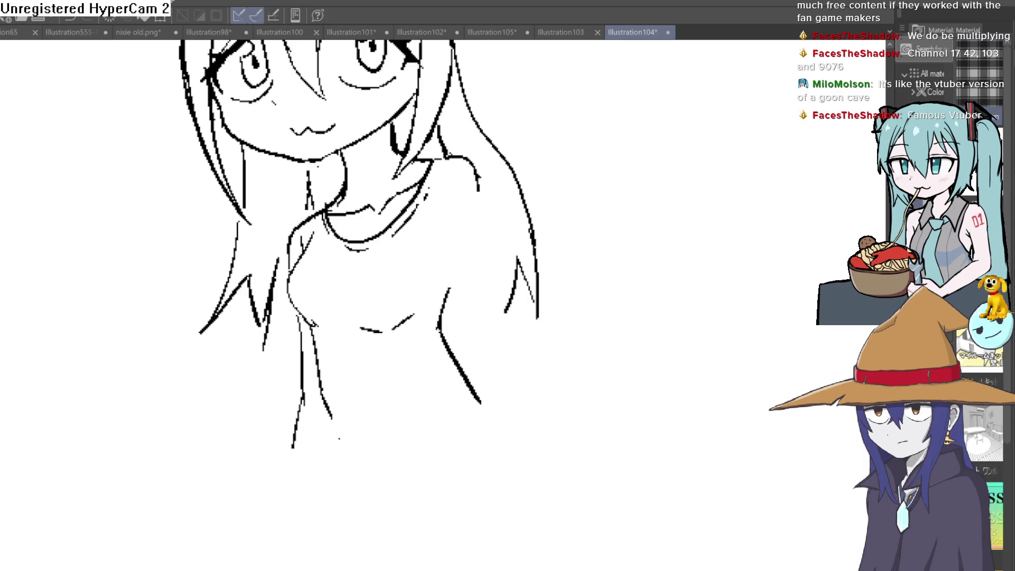
mouse_move(501, 251)
mouse_down()
mouse_move(460, 204)
mouse_move(407, 220)
mouse_move(405, 137)
mouse_move(436, 85)
mouse_up()
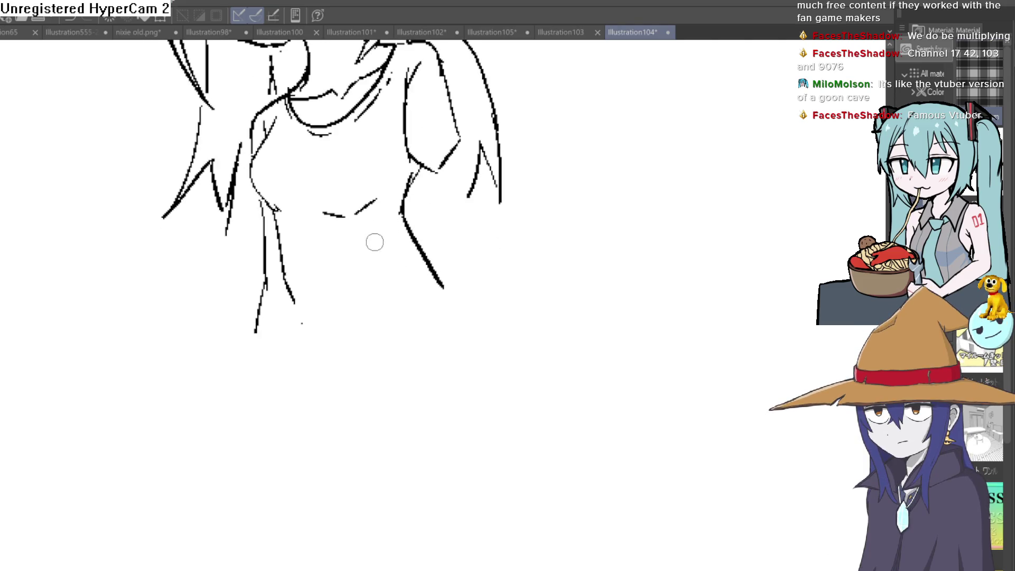
drag(274, 208, 293, 264)
drag(404, 308, 375, 336)
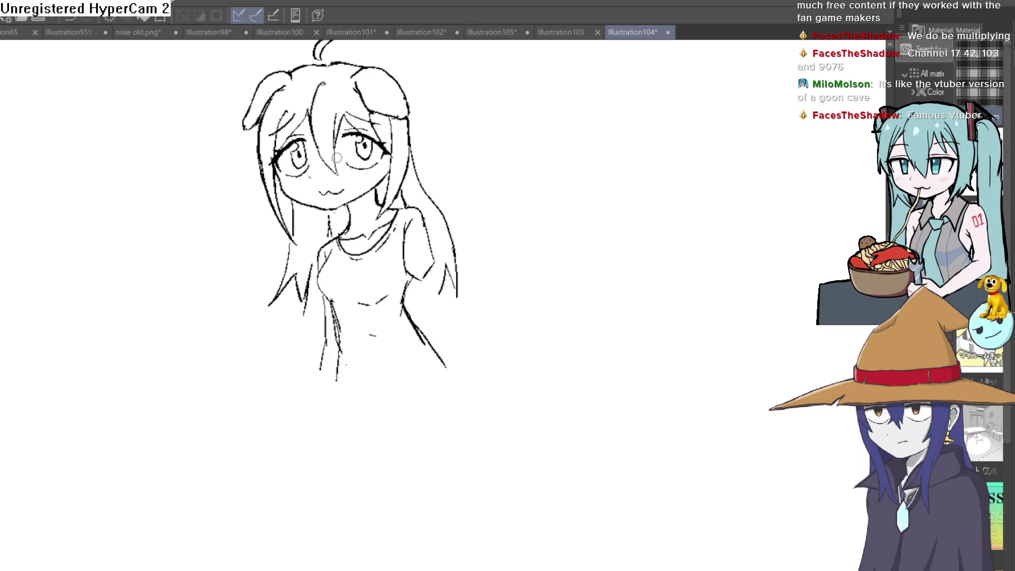
- Draw long lines down the torso's right side and a stroke down the lower torso to the shirt hem
drag(357, 310, 565, 247)
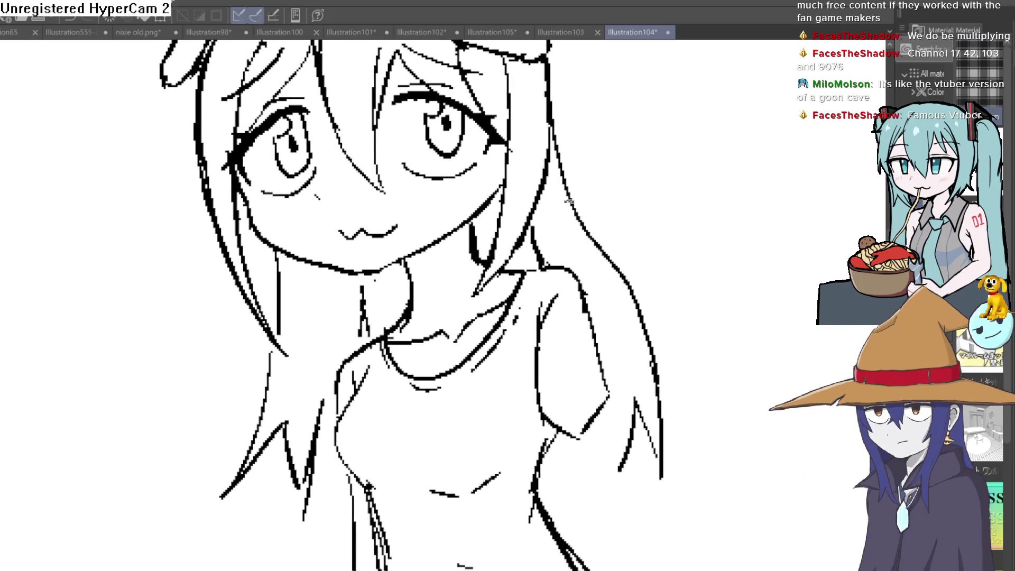
scroll(587, 268, down, 2)
scroll(525, 253, down, 1)
scroll(515, 290, down, 1)
drag(515, 291, 506, 273)
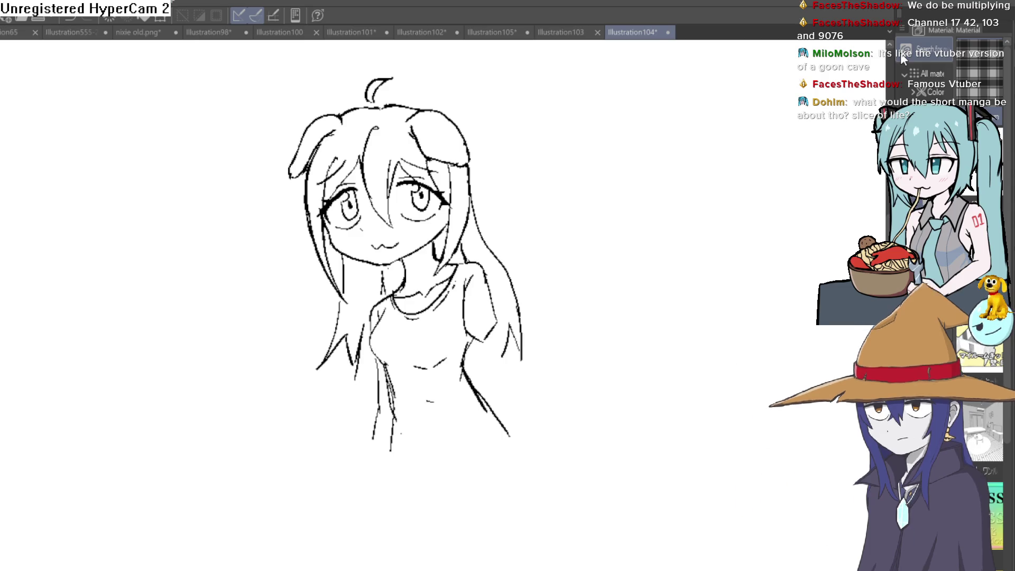
scroll(378, 211, up, 2)
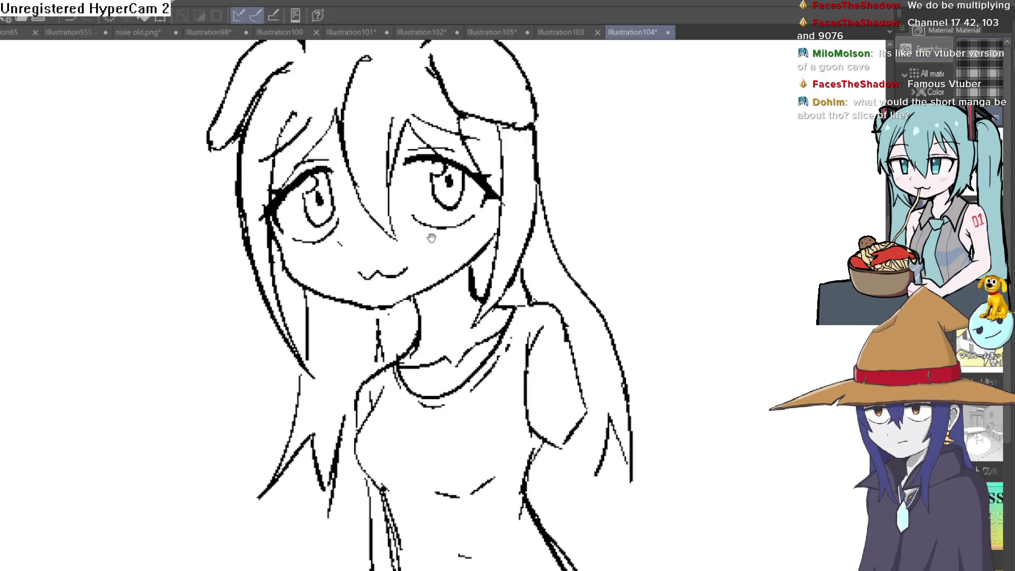
scroll(381, 238, up, 2)
scroll(385, 270, up, 2)
scroll(388, 303, up, 2)
scroll(389, 302, down, 2)
scroll(350, 349, down, 2)
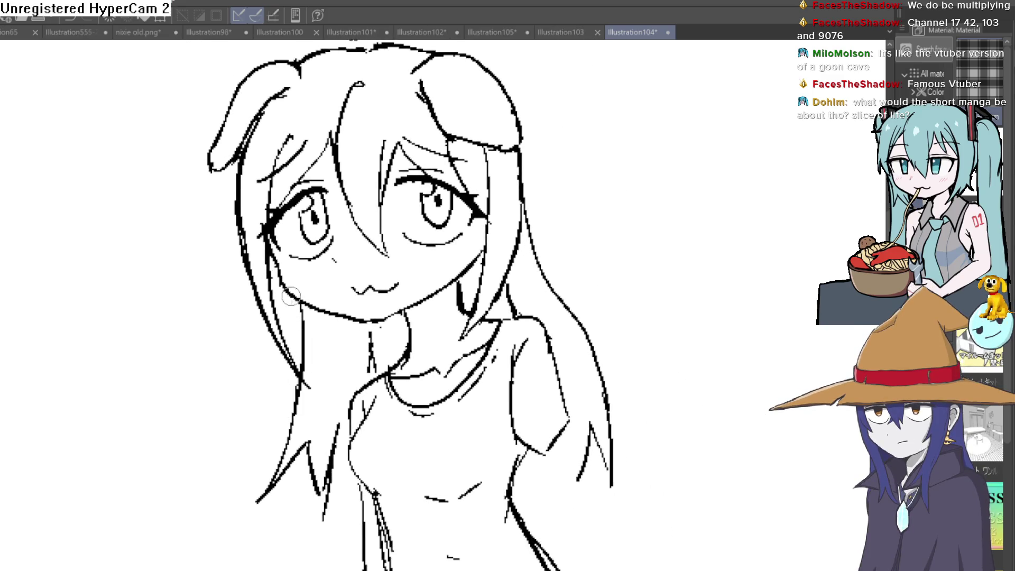
scroll(357, 285, up, 3)
scroll(430, 279, down, 2)
scroll(428, 280, down, 2)
scroll(444, 282, down, 2)
scroll(475, 283, up, 1)
scroll(491, 284, up, 3)
scroll(491, 284, up, 1)
scroll(480, 253, up, 1)
drag(446, 224, 465, 294)
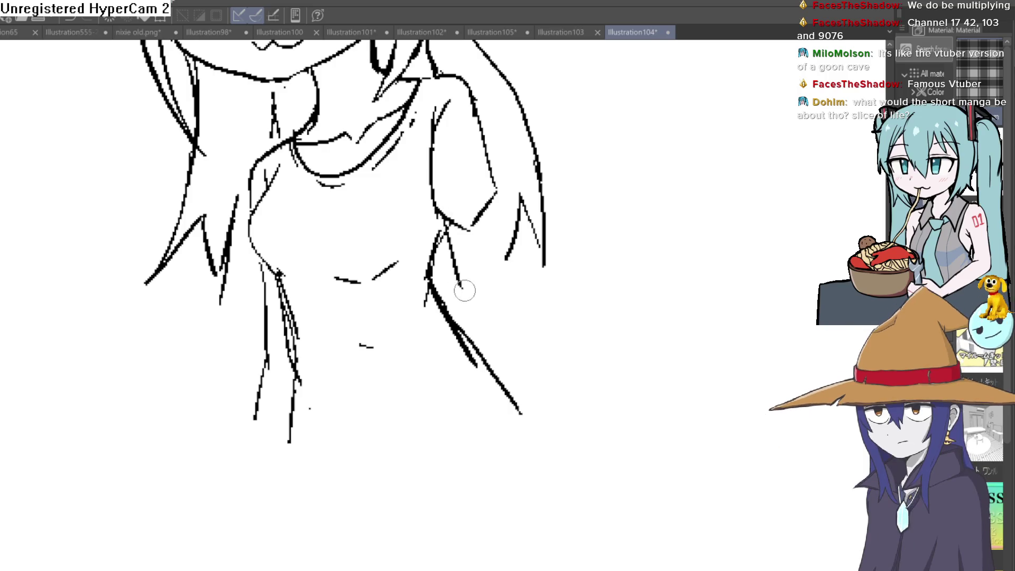
drag(494, 192, 501, 445)
mouse_move(500, 300)
mouse_down()
mouse_move(519, 424)
mouse_move(515, 413)
mouse_up()
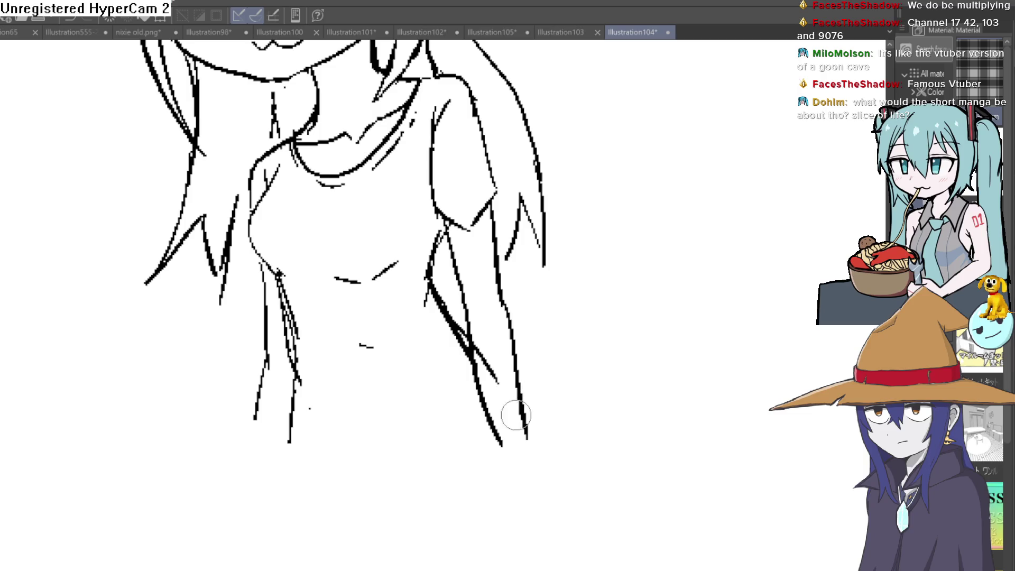
scroll(485, 336, down, 2)
drag(550, 311, 544, 346)
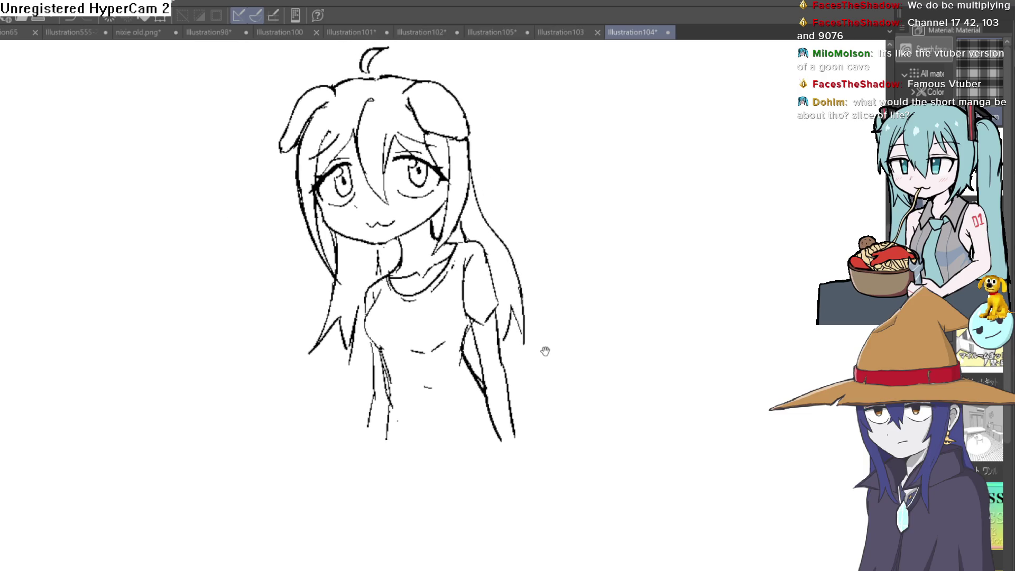
drag(268, 142, 237, 109)
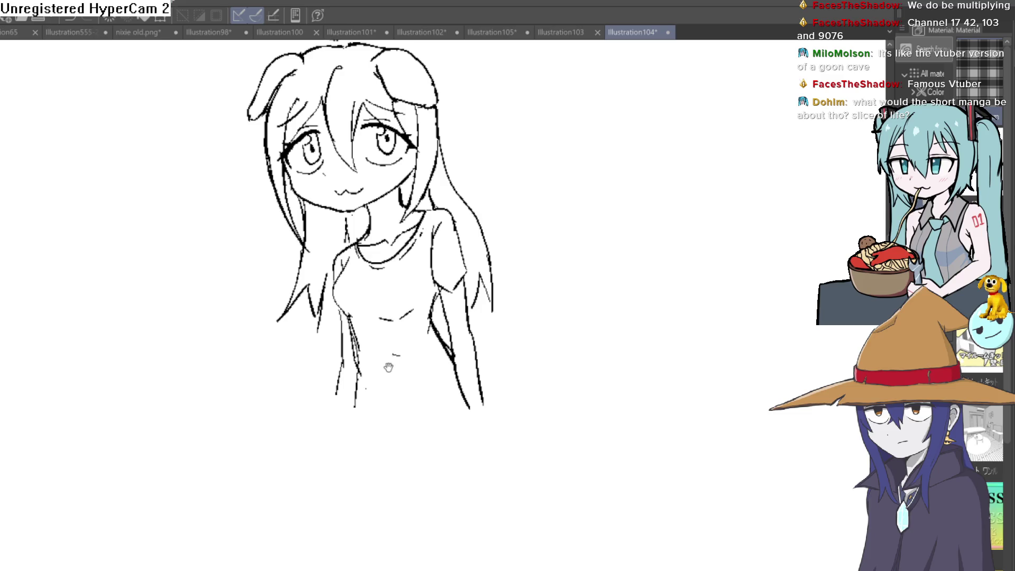
scroll(397, 346, up, 1)
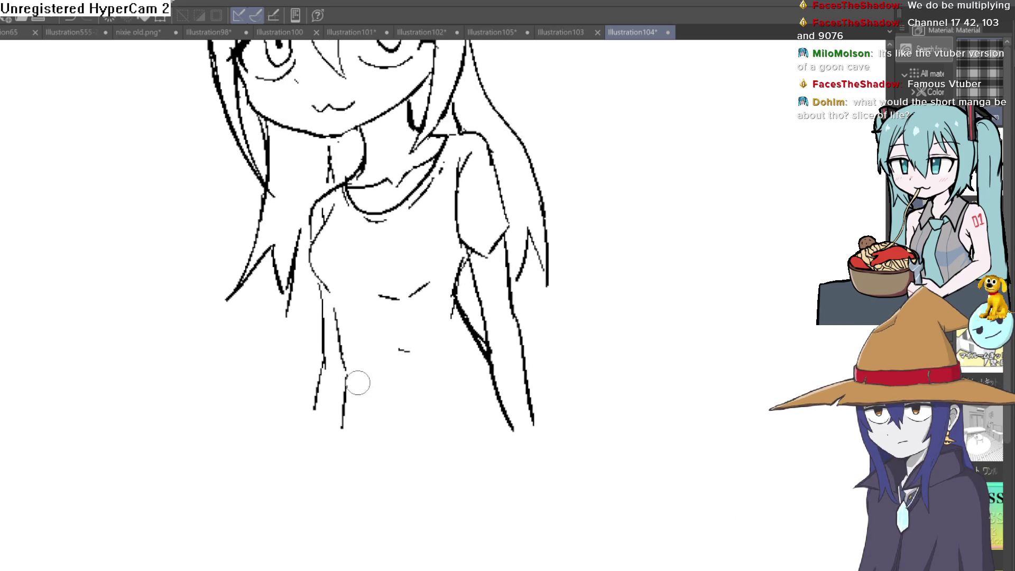
drag(458, 305, 446, 357)
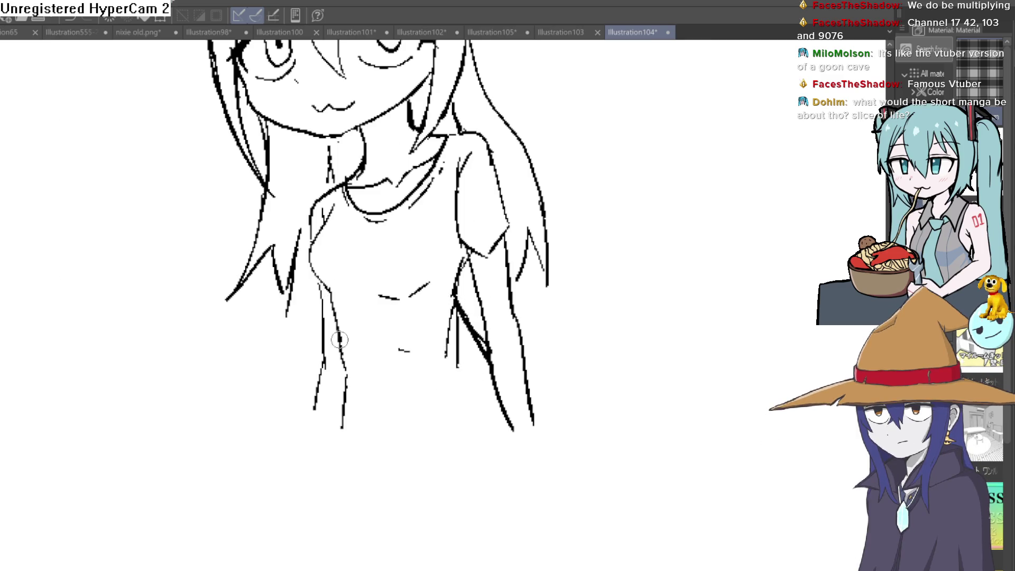
scroll(503, 411, down, 3)
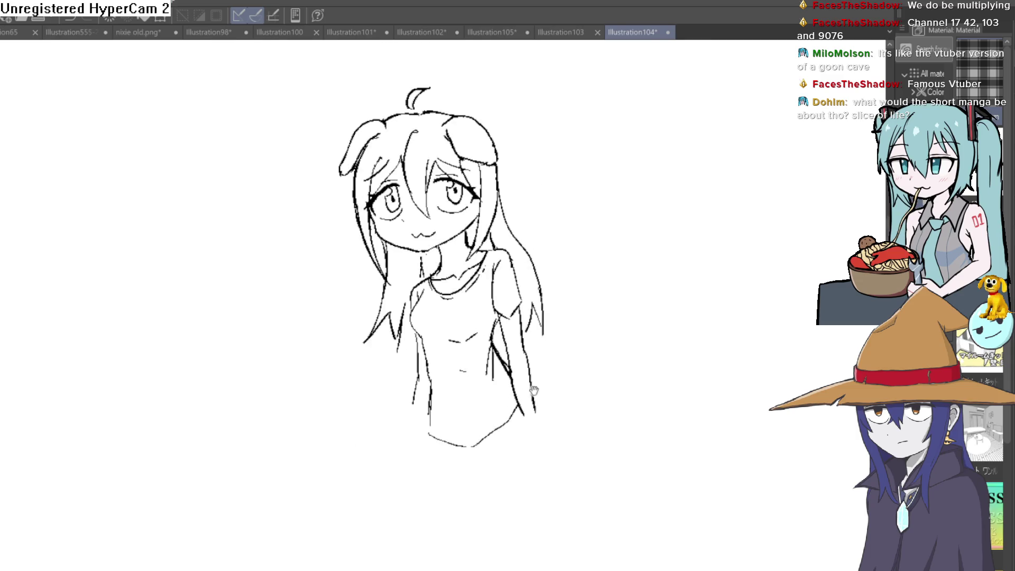
drag(558, 389, 542, 404)
scroll(433, 370, up, 1)
scroll(413, 349, up, 2)
scroll(365, 323, up, 2)
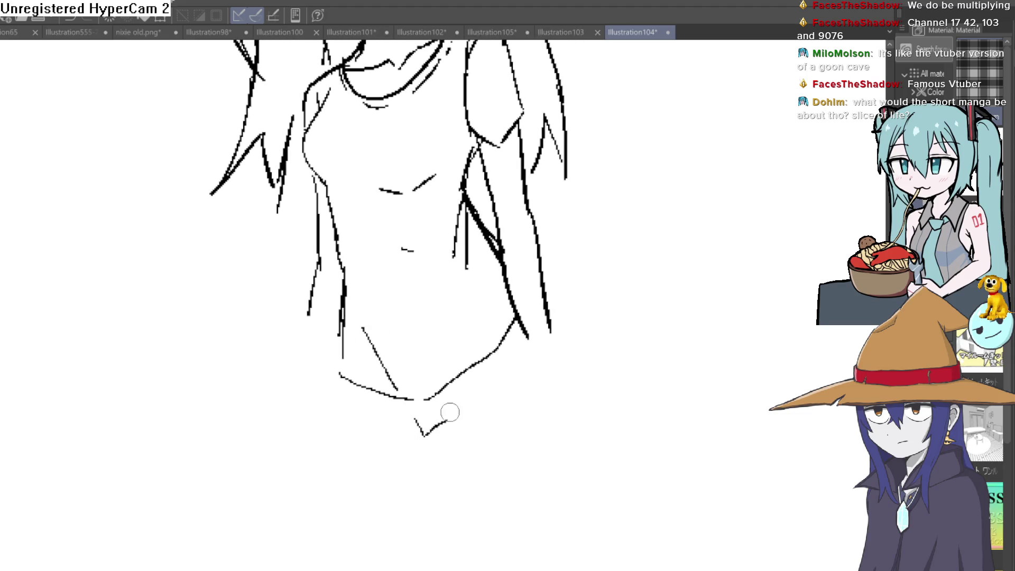
drag(454, 408, 476, 317)
drag(459, 410, 461, 393)
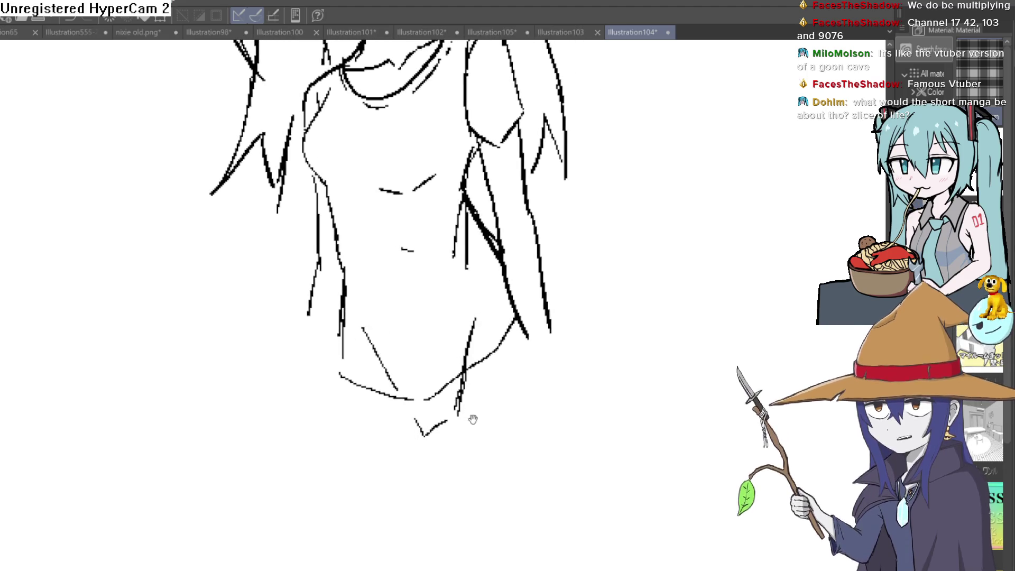
scroll(460, 396, down, 3)
scroll(488, 351, up, 3)
mouse_move(454, 341)
mouse_down()
mouse_move(460, 397)
mouse_move(495, 374)
mouse_move(476, 458)
mouse_move(463, 460)
mouse_up()
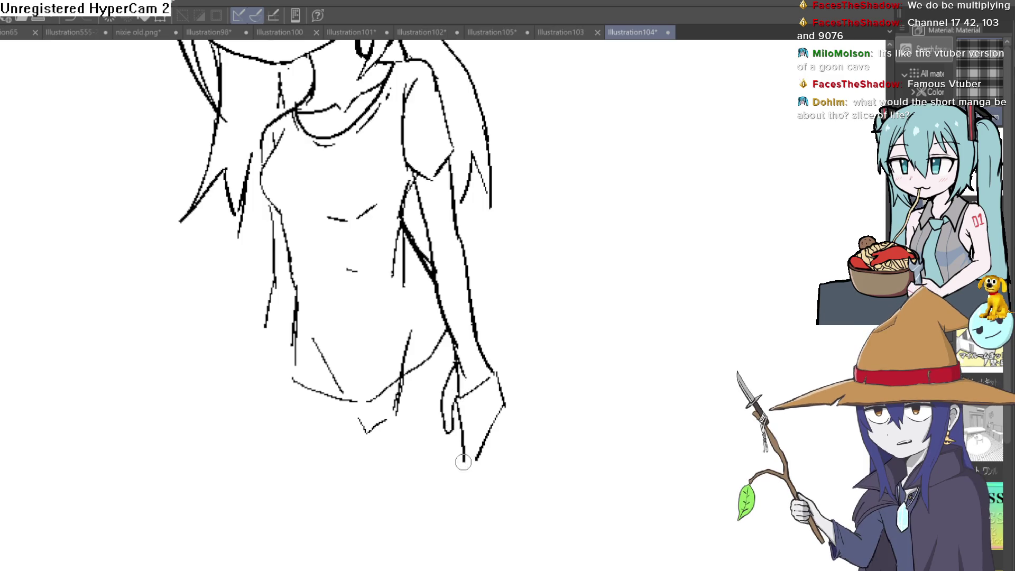
drag(478, 400, 478, 437)
drag(286, 242, 296, 266)
drag(272, 230, 269, 281)
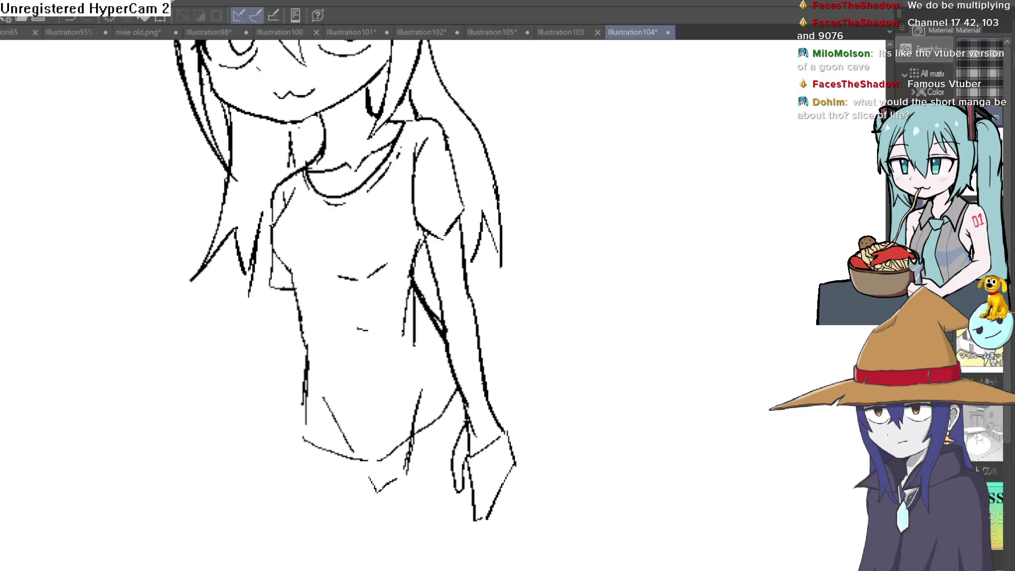
scroll(286, 268, up, 2)
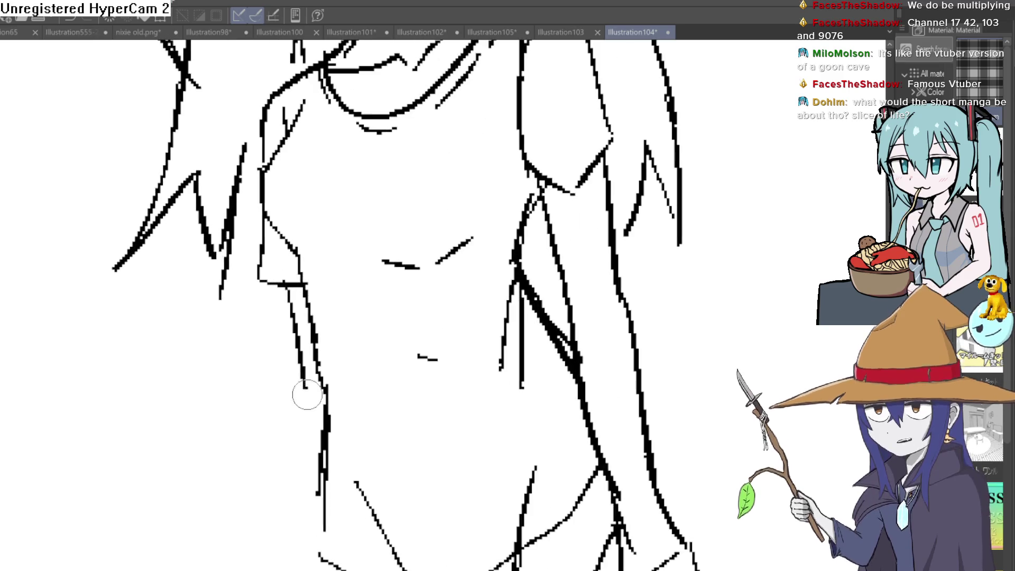
scroll(435, 381, down, 3)
scroll(546, 230, up, 1)
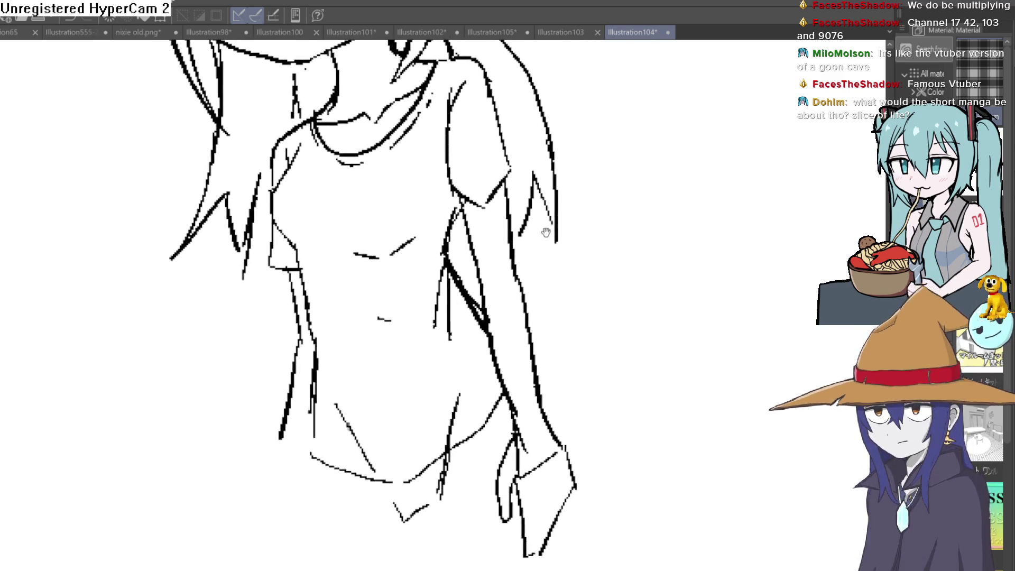
mouse_move(629, 185)
mouse_down()
mouse_move(589, 172)
mouse_move(611, 175)
mouse_up()
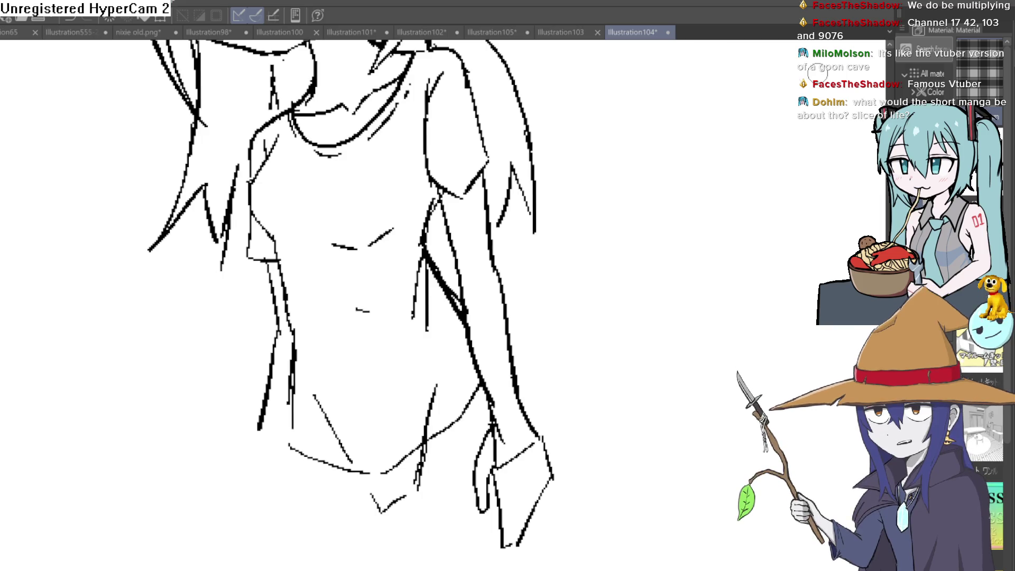
drag(548, 346, 561, 164)
mouse_move(414, 304)
mouse_down()
mouse_move(442, 420)
mouse_move(520, 423)
mouse_up()
drag(500, 349, 510, 417)
mouse_move(512, 428)
mouse_down()
mouse_move(570, 410)
mouse_move(559, 337)
mouse_up()
mouse_move(558, 274)
mouse_down()
mouse_move(597, 385)
mouse_move(361, 458)
mouse_up()
mouse_move(378, 313)
mouse_down()
mouse_move(358, 453)
mouse_move(312, 449)
mouse_up()
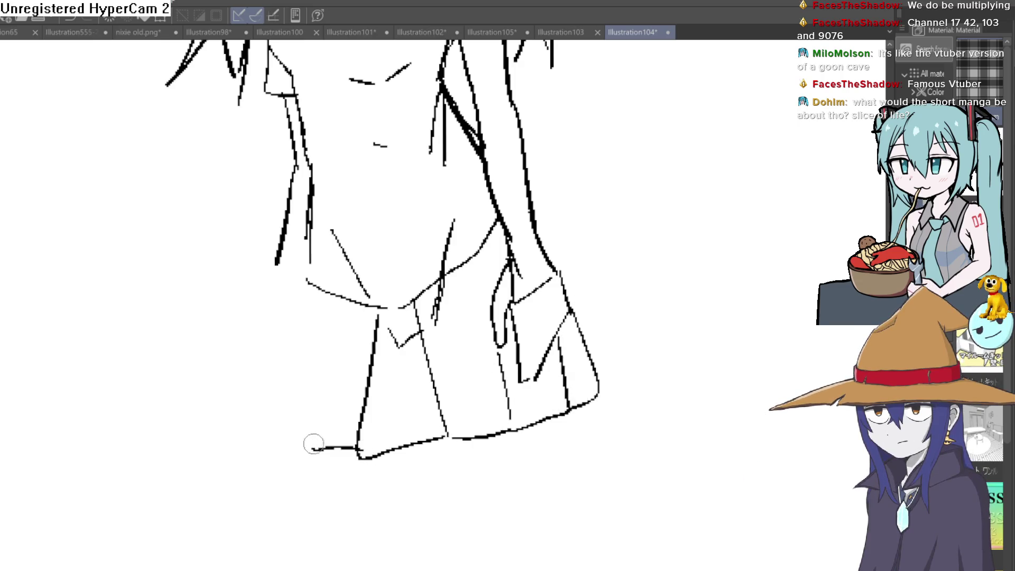
scroll(534, 297, down, 1)
scroll(571, 288, down, 3)
scroll(519, 218, up, 3)
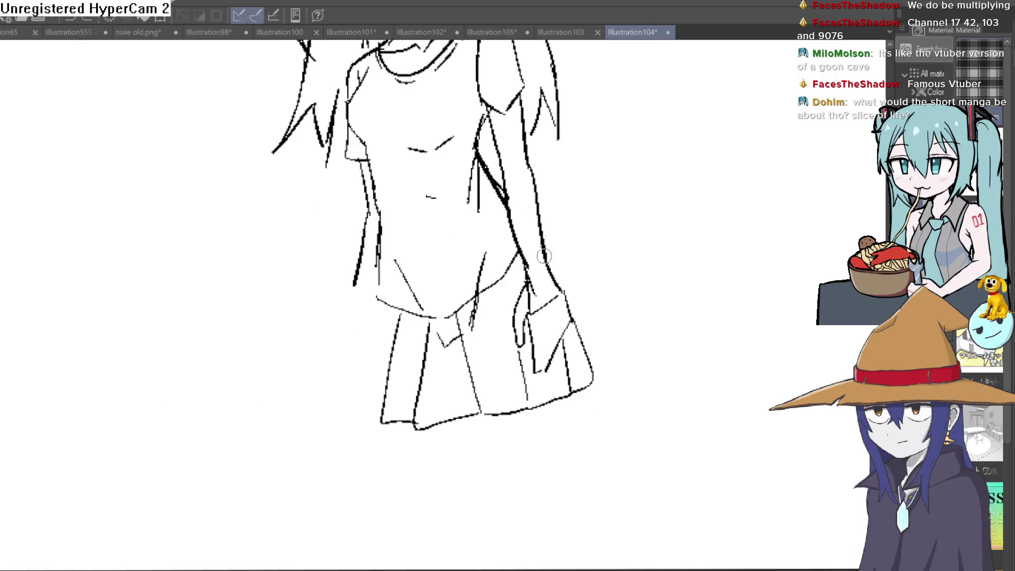
key(ctrl+z)
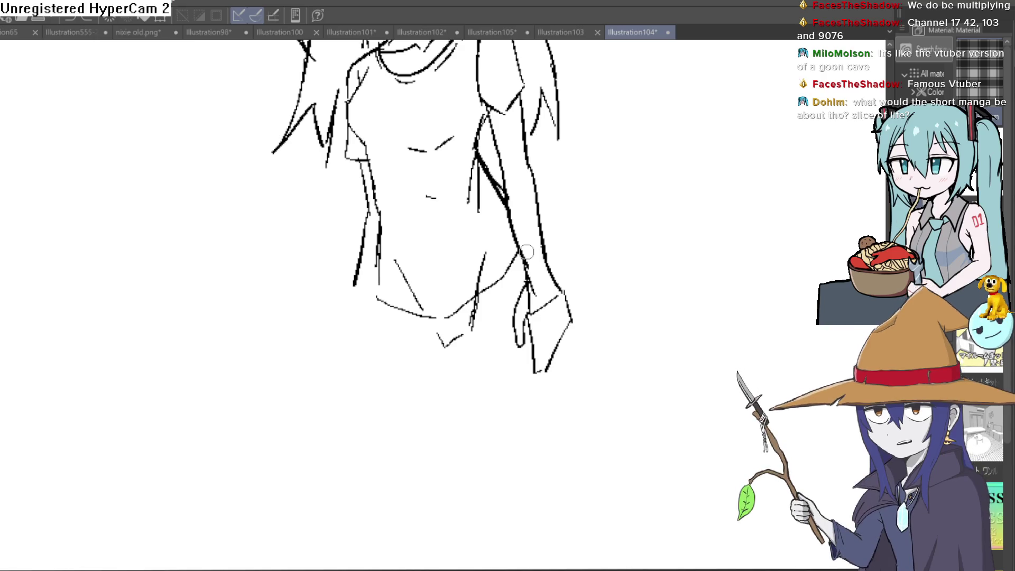
scroll(619, 344, down, 3)
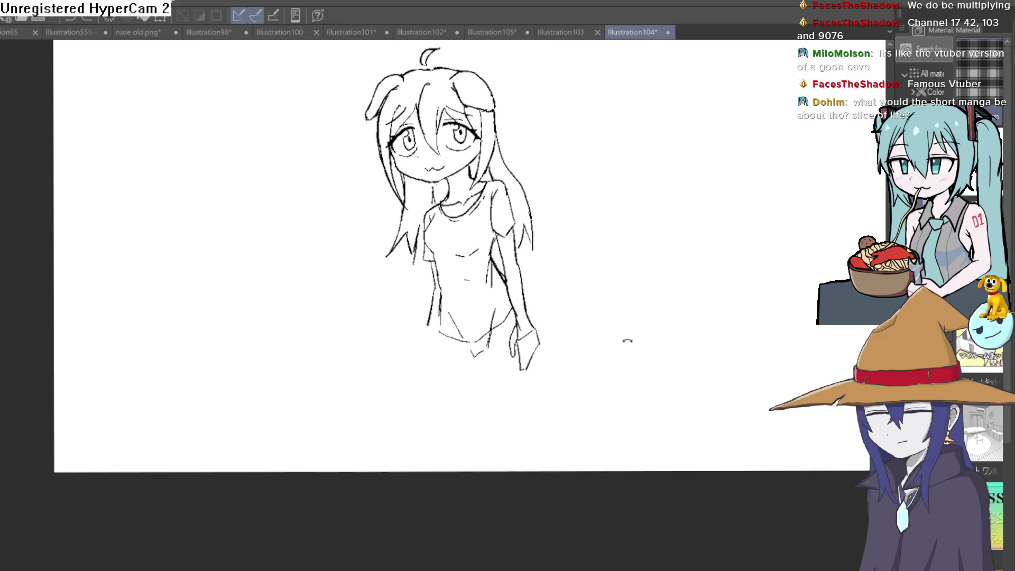
- Level the canvas view and enclose the girl's head and left hair in a lasso selection
drag(627, 344, 624, 303)
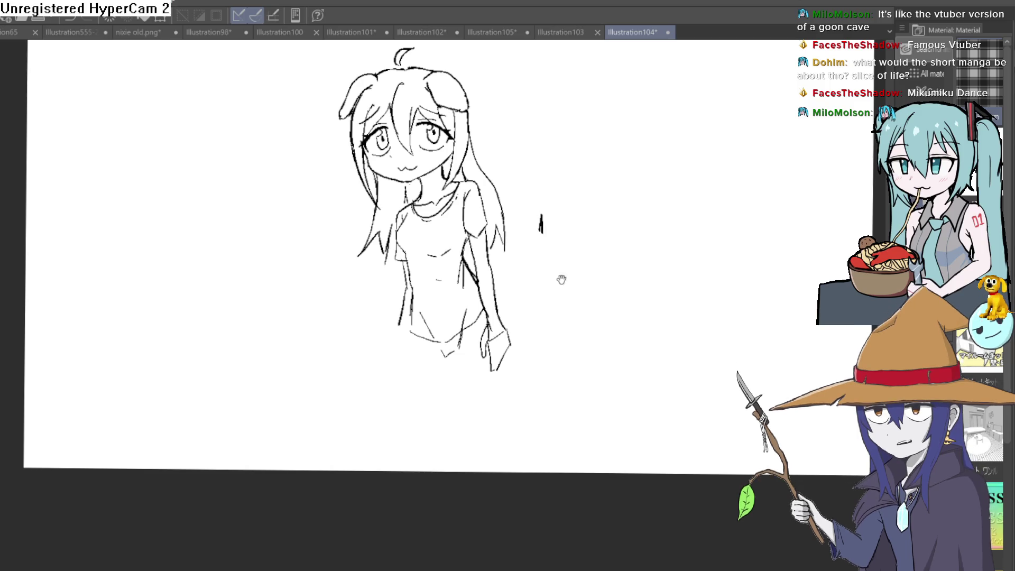
scroll(543, 240, up, 2)
scroll(543, 240, up, 1)
drag(542, 239, 551, 313)
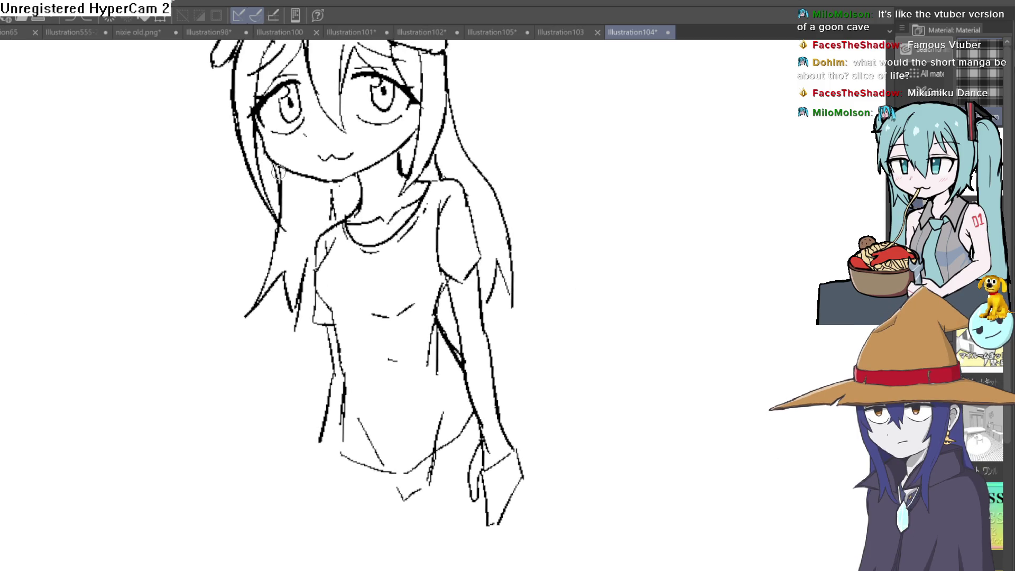
scroll(476, 214, down, 3)
scroll(472, 202, up, 4)
drag(471, 202, 487, 198)
scroll(397, 213, down, 1)
scroll(393, 202, down, 1)
scroll(384, 186, down, 2)
scroll(371, 163, down, 1)
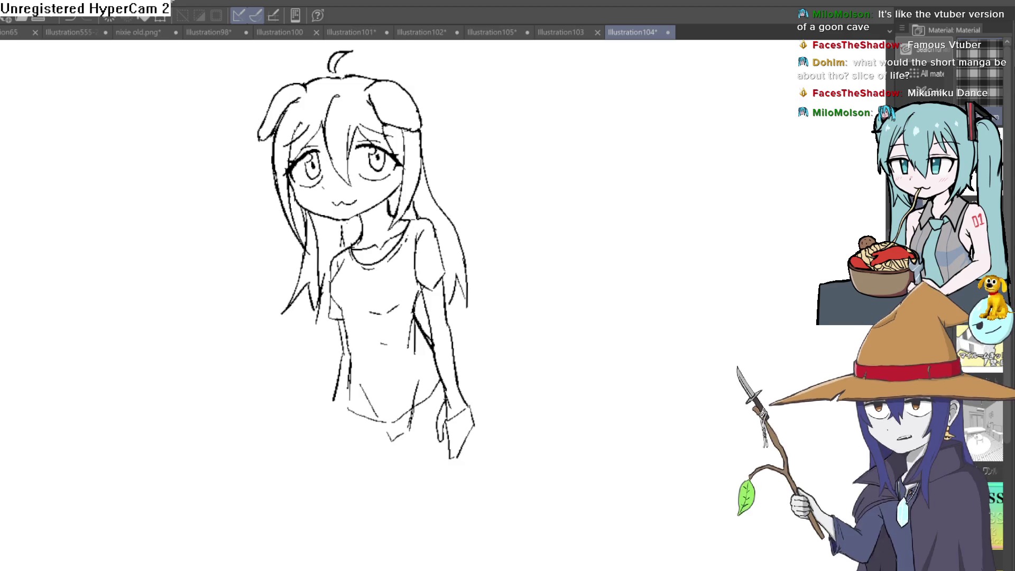
scroll(381, 119, down, 1)
scroll(380, 119, down, 1)
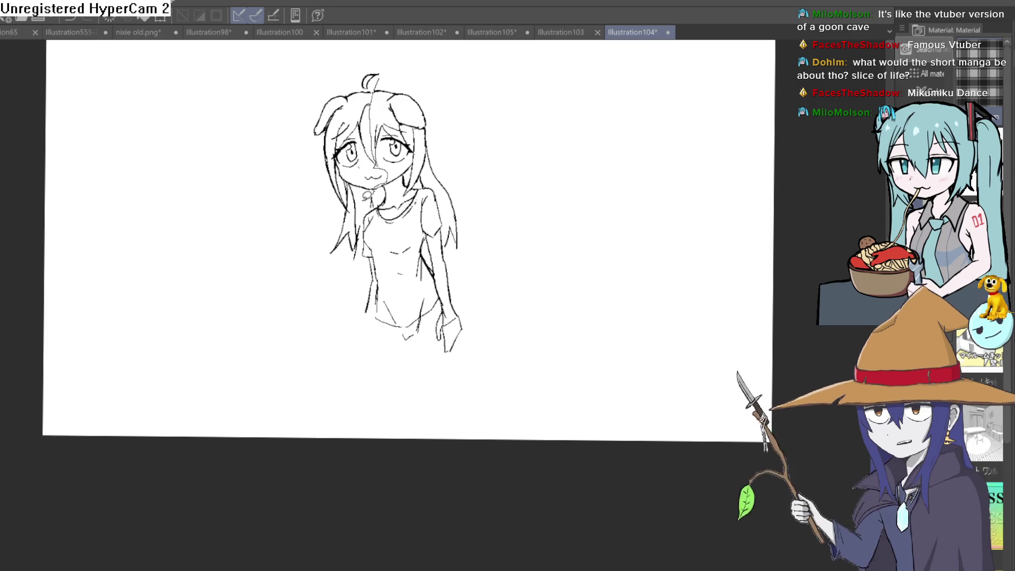
drag(302, 80, 407, 55)
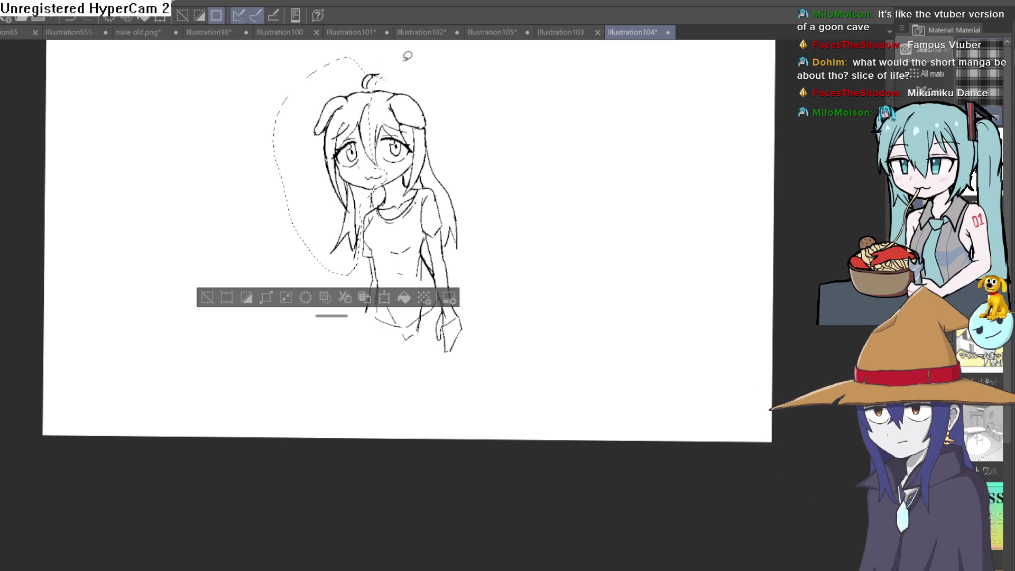
scroll(392, 122, up, 3)
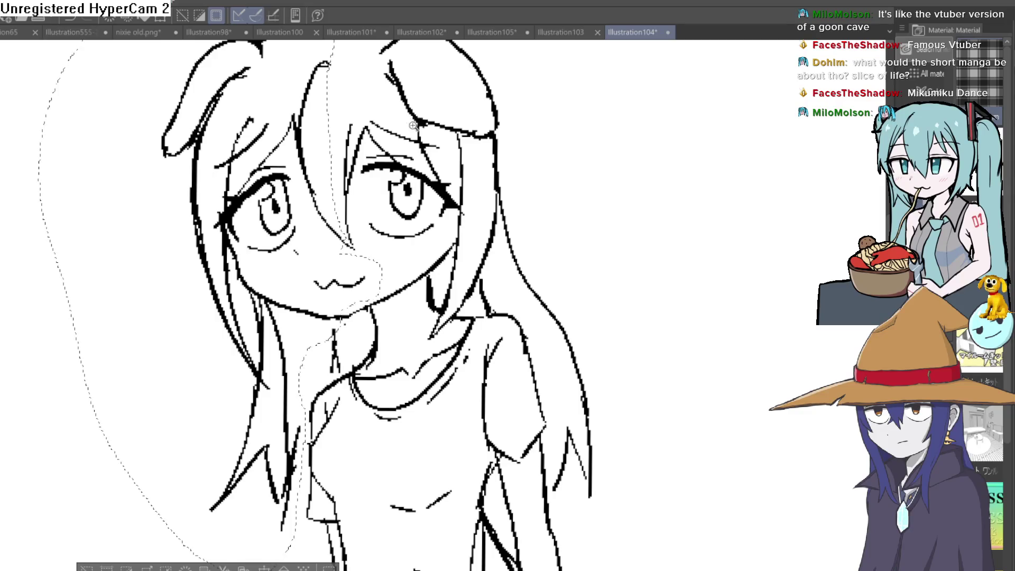
scroll(270, 238, down, 2)
- Transform the selected head, squeezing it narrower from the left, confirm and deselect
key(ctrl+t)
drag(199, 198, 214, 195)
click(272, 410)
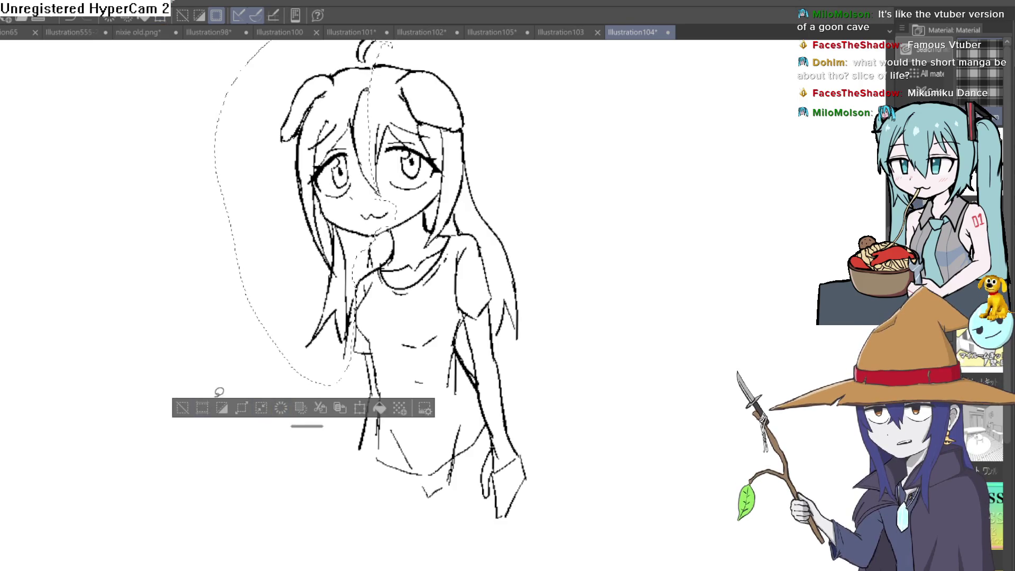
key(ctrl+d)
scroll(429, 317, down, 1)
scroll(429, 317, down, 1)
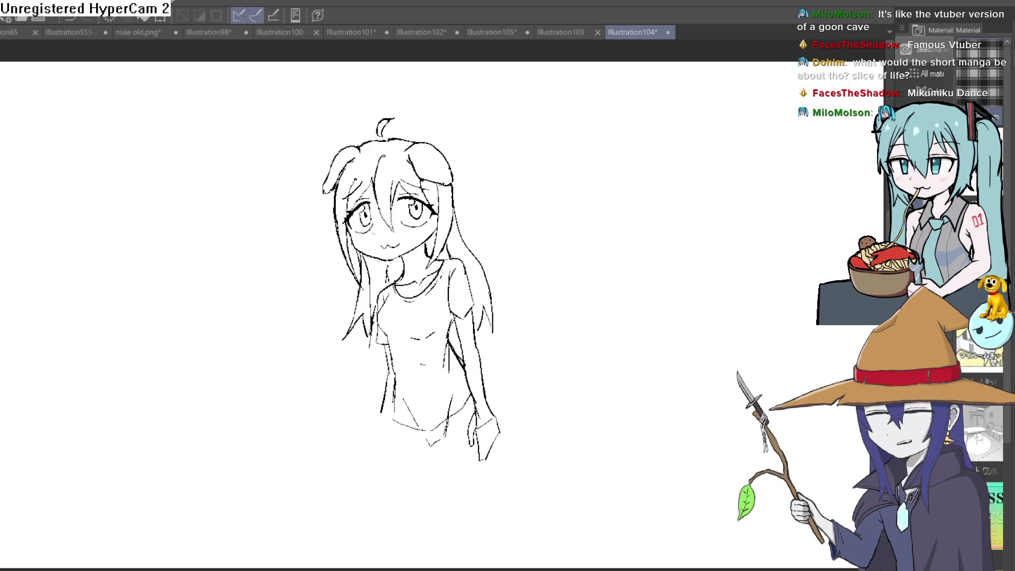
scroll(489, 167, up, 1)
scroll(507, 158, up, 2)
scroll(525, 155, up, 1)
scroll(525, 154, down, 1)
scroll(523, 199, up, 1)
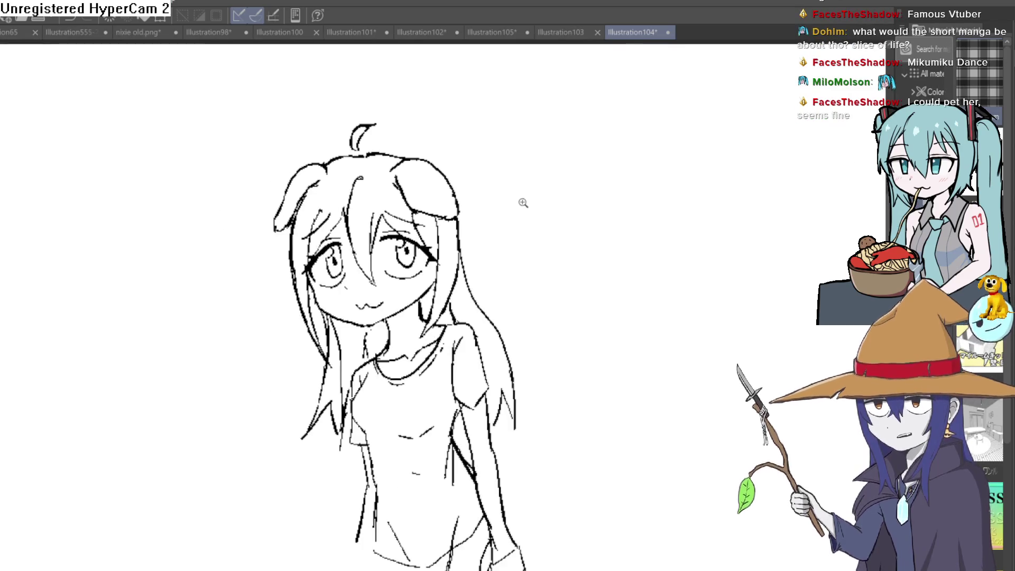
- Restore the head selection, start and dismiss a second transform, then clear the selection
key(ctrl+z)
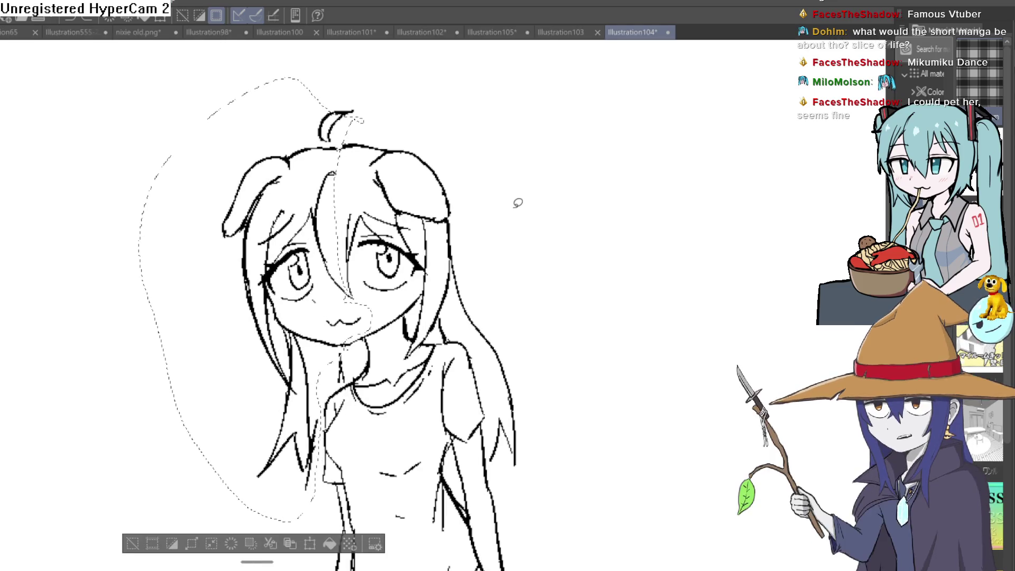
scroll(525, 199, up, 1)
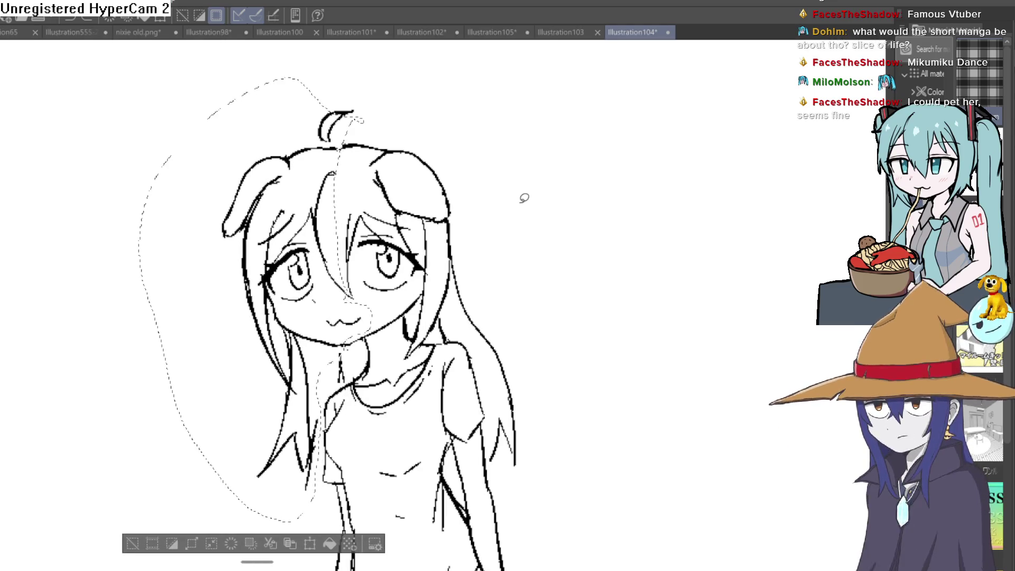
key(ctrl+t)
click(302, 544)
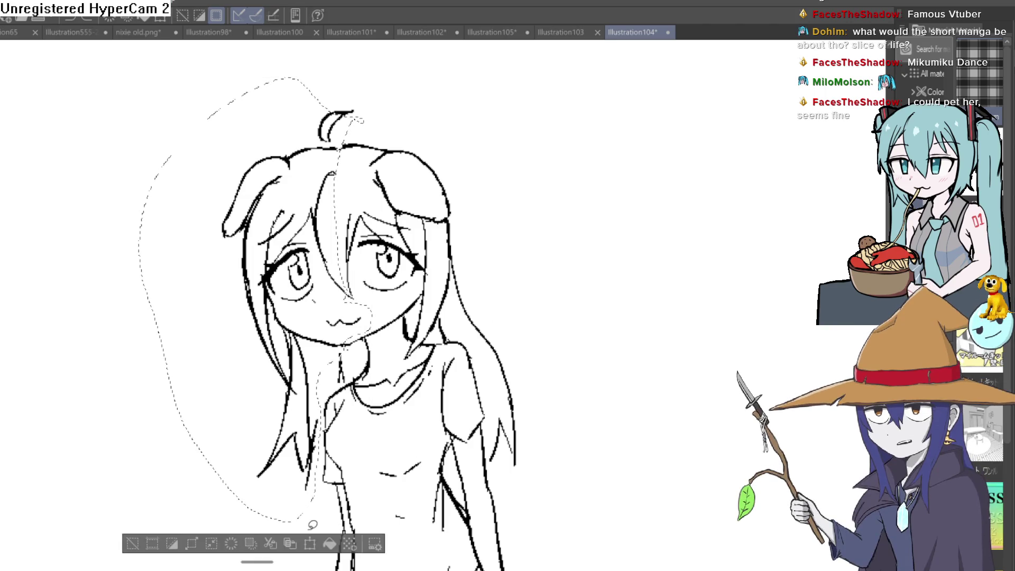
click(151, 534)
scroll(475, 278, down, 2)
scroll(516, 277, down, 1)
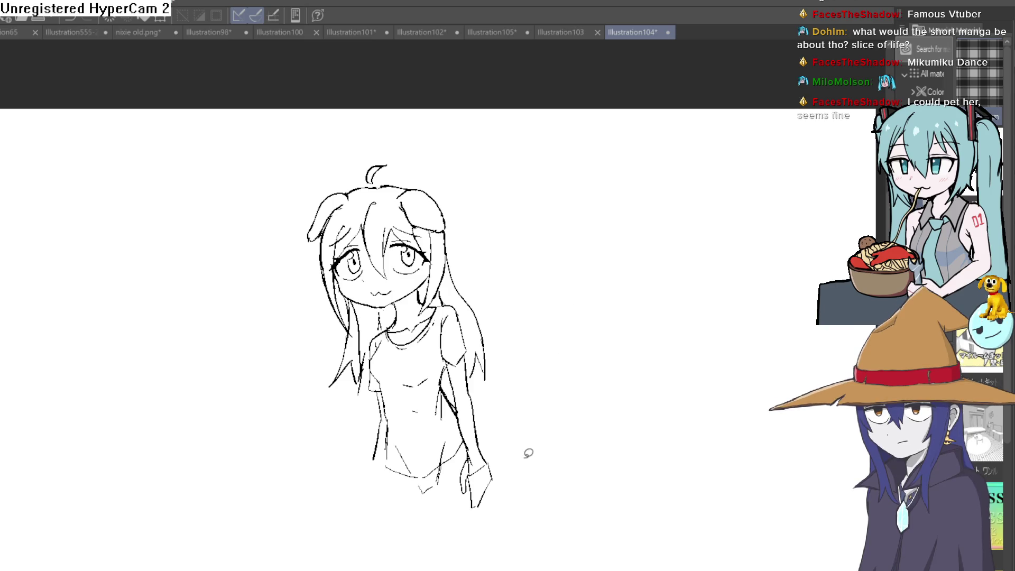
- Sketch the shorts' sides below the shirt and first leg strokes, undoing the unsatisfying ones
drag(514, 410, 517, 368)
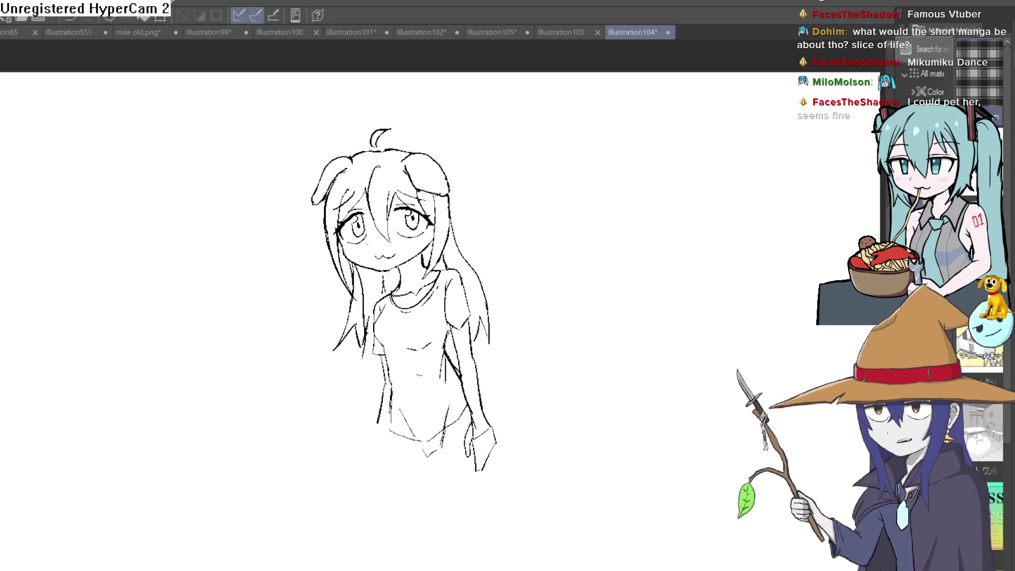
drag(428, 344, 404, 270)
scroll(381, 317, up, 2)
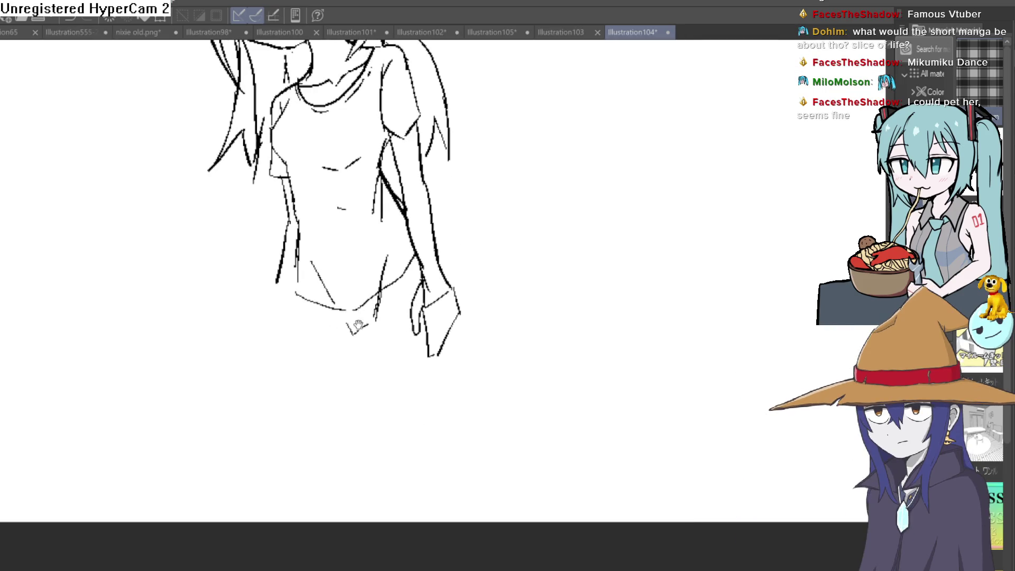
drag(358, 325, 358, 346)
drag(295, 314, 298, 378)
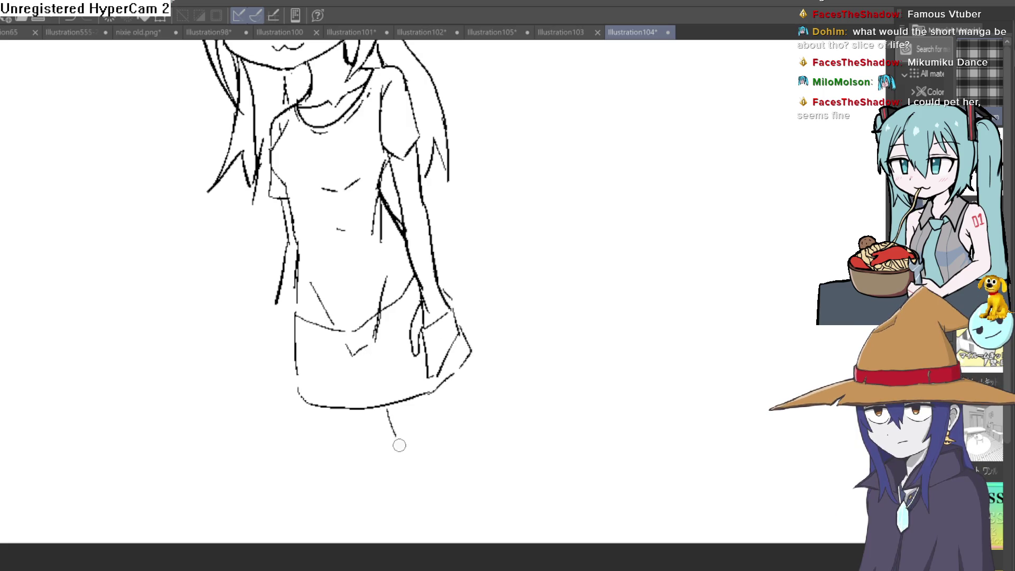
drag(468, 355, 472, 460)
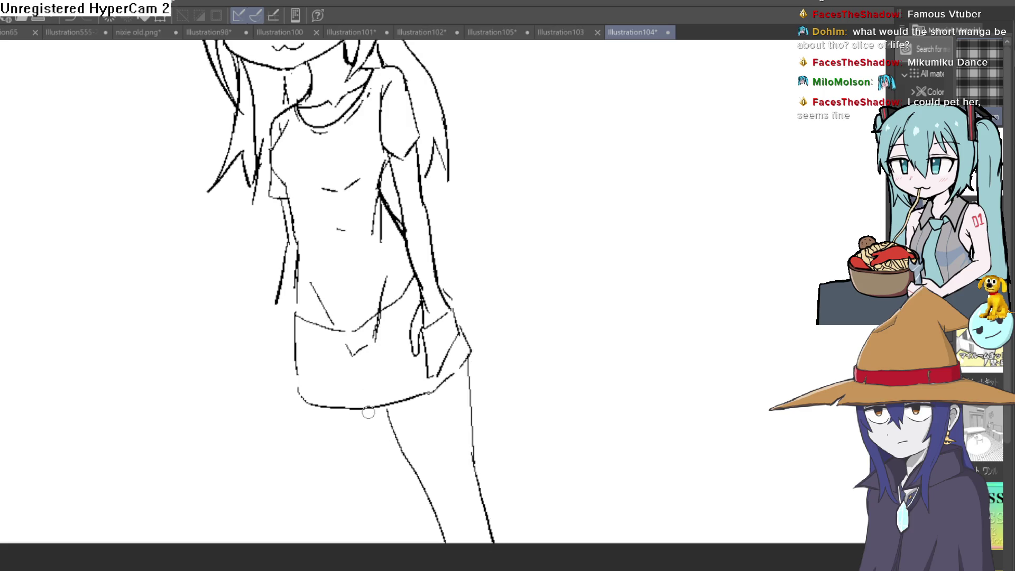
drag(362, 488, 364, 541)
drag(298, 397, 297, 418)
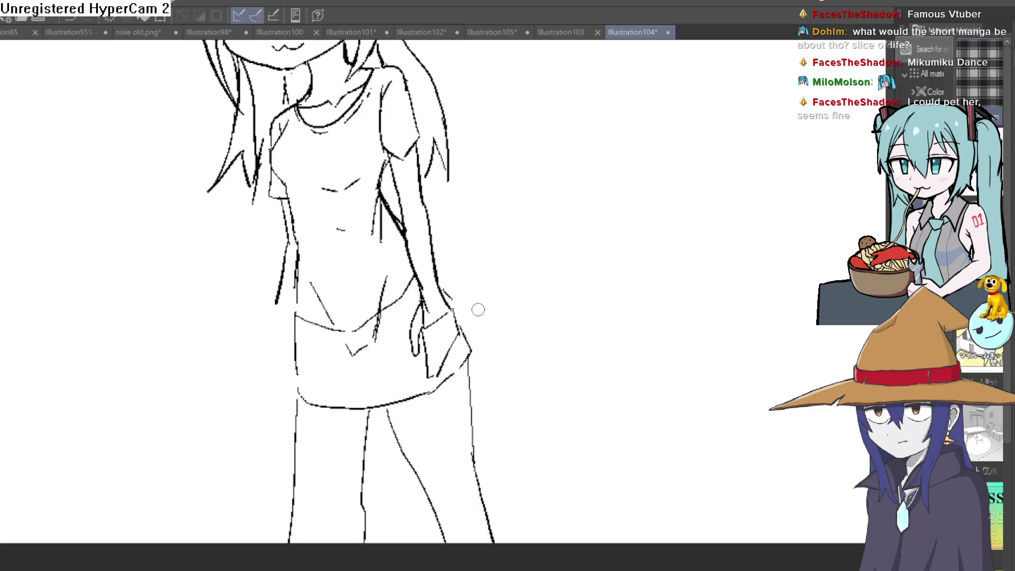
key(ctrl+z)
key(ctrl+z)
key(ctrl+z)
- Redraw both legs down to the page bottom with a slanted shorts edge, then mirror the view to check
drag(379, 407, 364, 538)
drag(304, 407, 300, 543)
scroll(500, 455, down, 2)
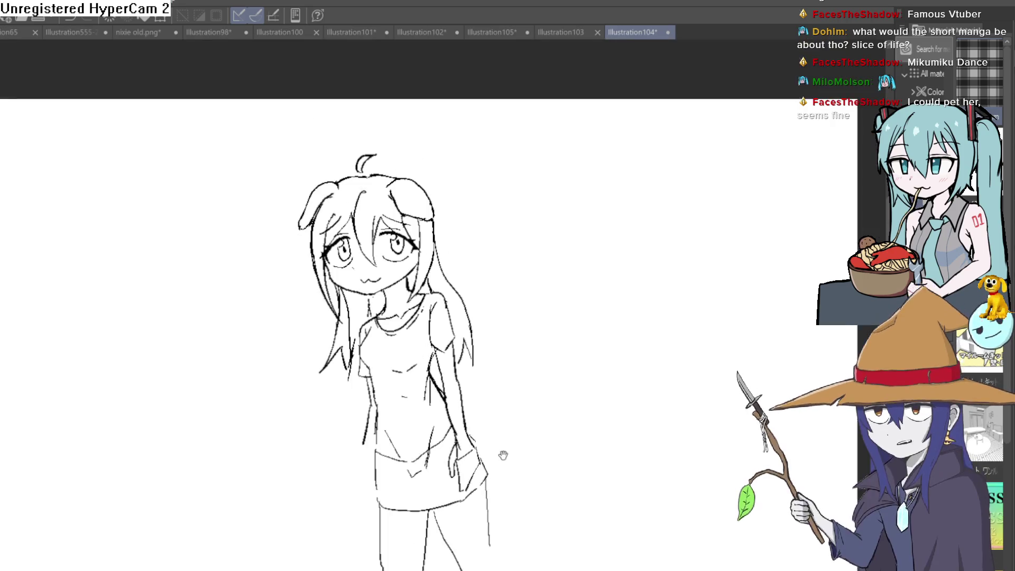
drag(500, 455, 490, 416)
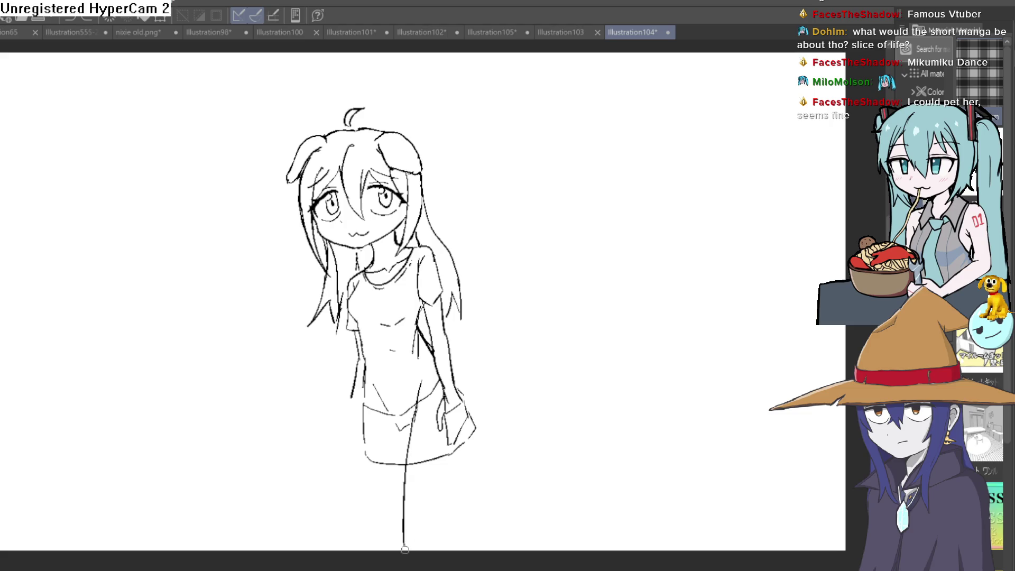
drag(470, 433, 452, 547)
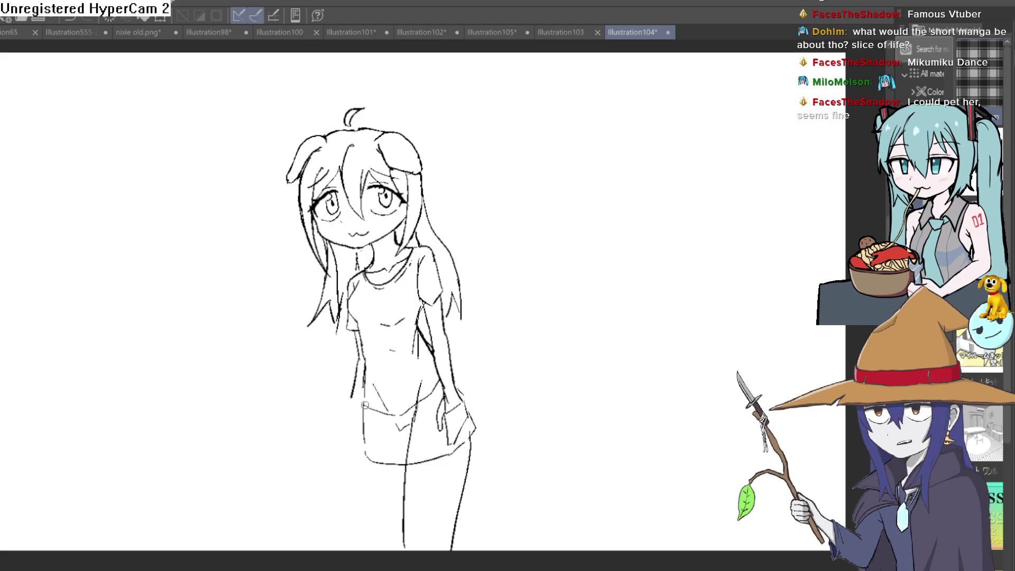
drag(360, 405, 345, 454)
drag(345, 456, 313, 548)
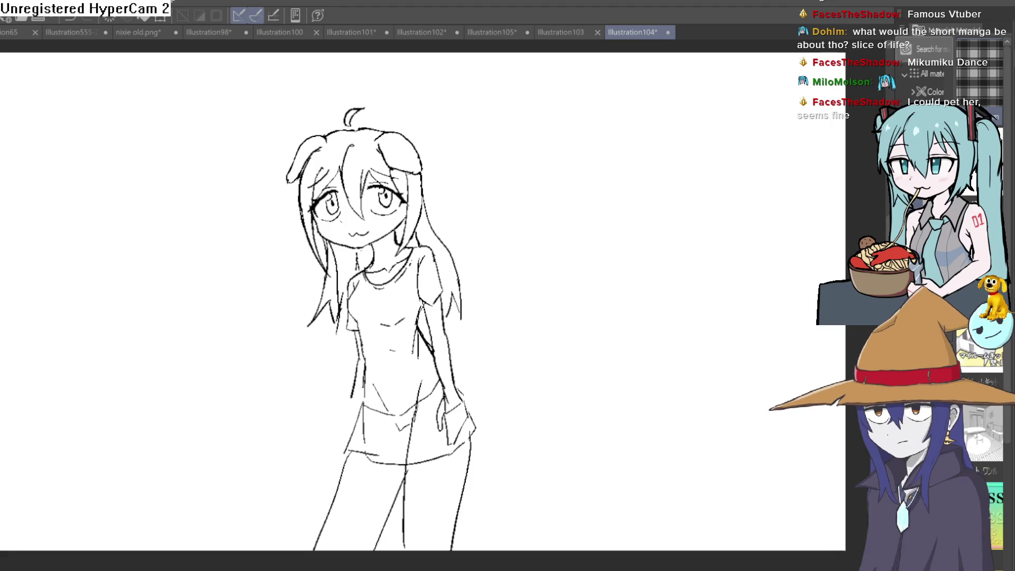
scroll(476, 397, up, 3)
mouse_move(474, 397)
mouse_down()
mouse_move(477, 426)
mouse_move(481, 374)
mouse_move(480, 470)
mouse_up()
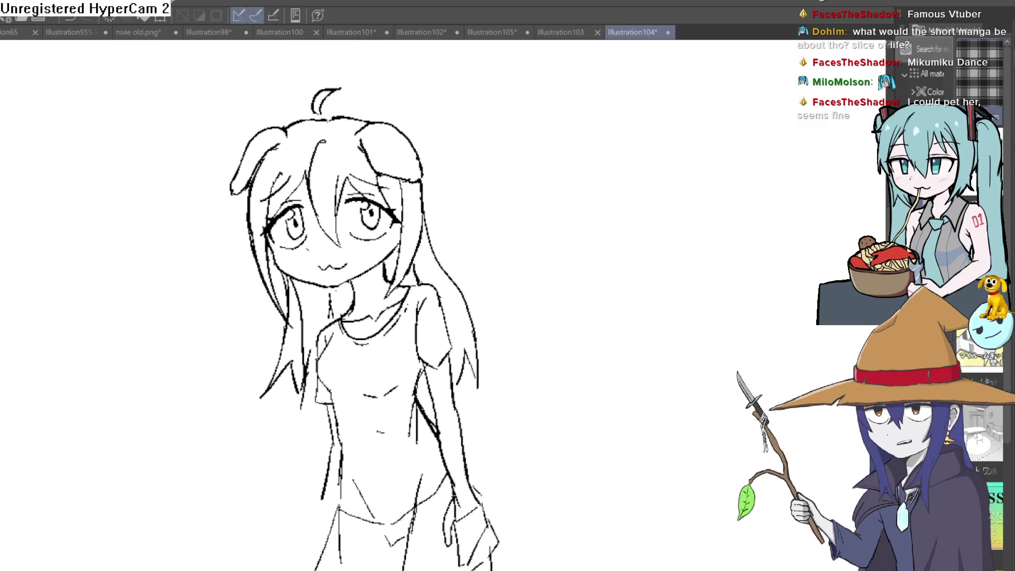
key(h)
key(h)
key(h)
key(h)
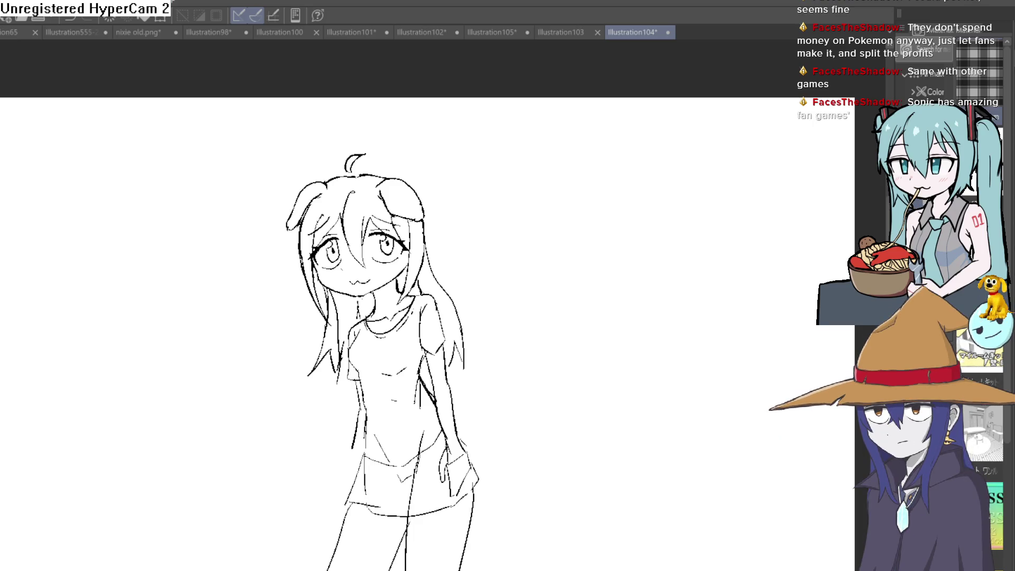
mouse_move(496, 278)
mouse_down()
mouse_move(501, 349)
mouse_move(512, 347)
mouse_up()
key(ctrl+z)
key(ctrl+z)
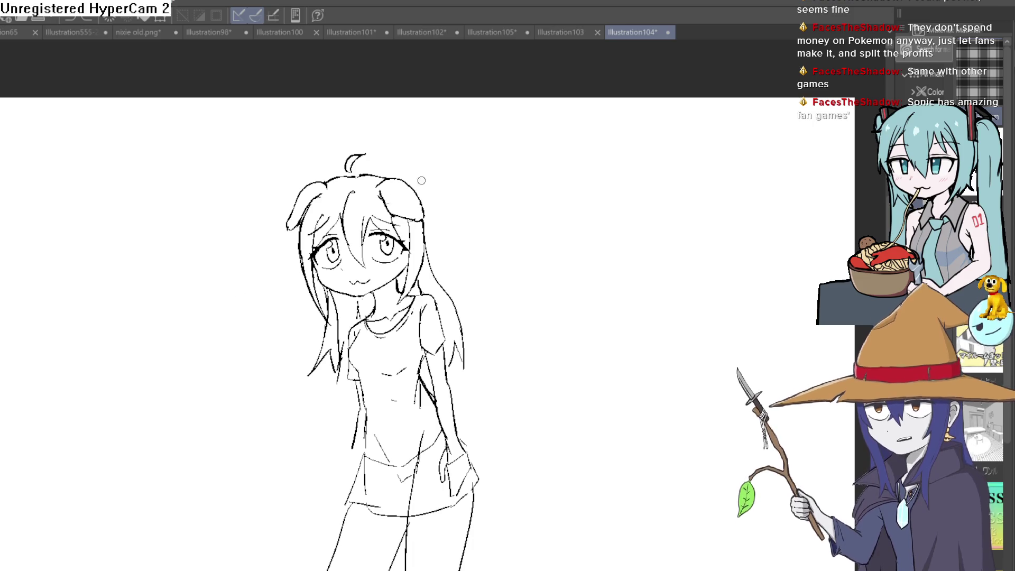
drag(435, 213, 464, 323)
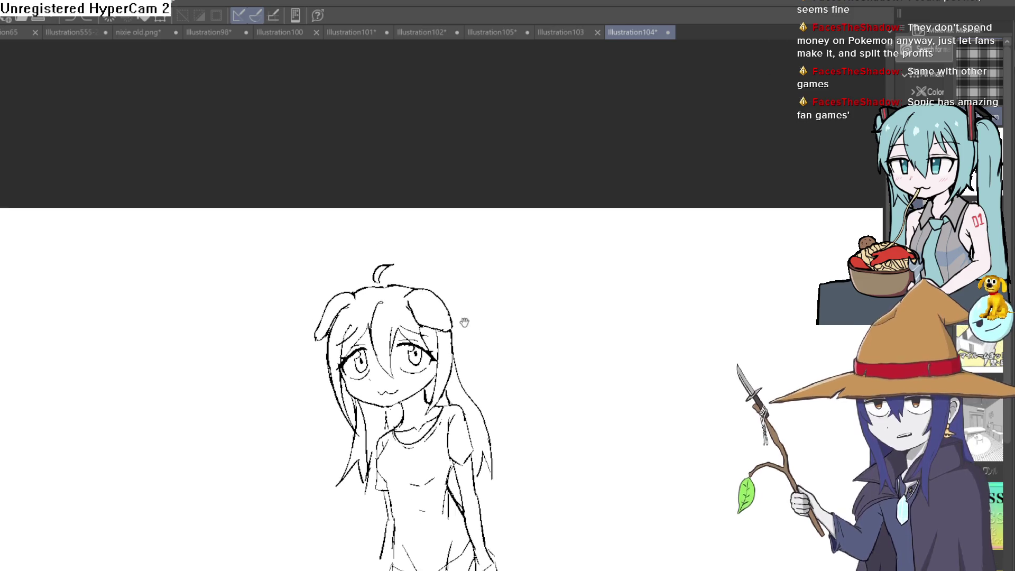
scroll(464, 323, up, 3)
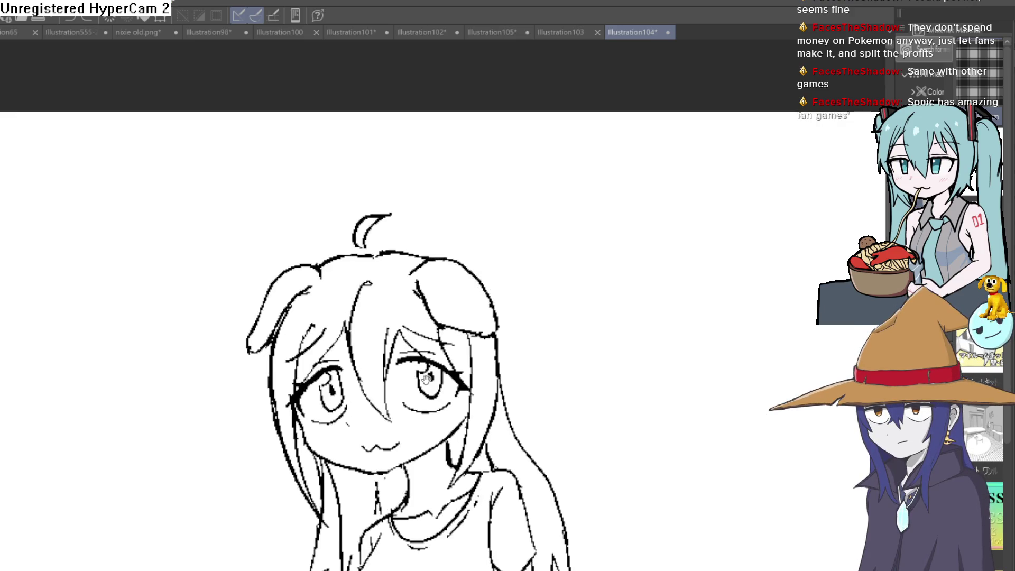
drag(426, 379, 403, 288)
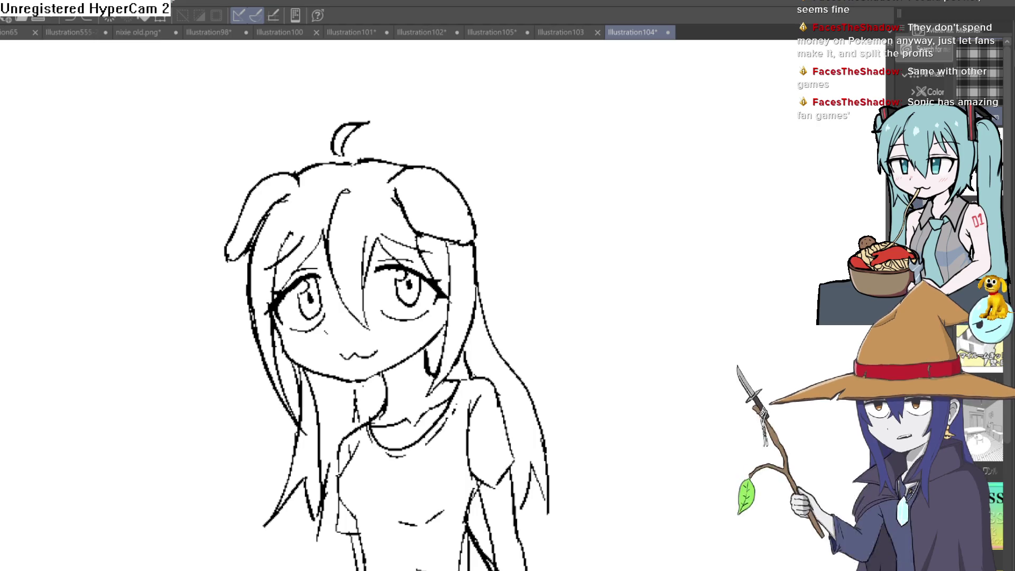
click(387, 210)
key(ctrl+z)
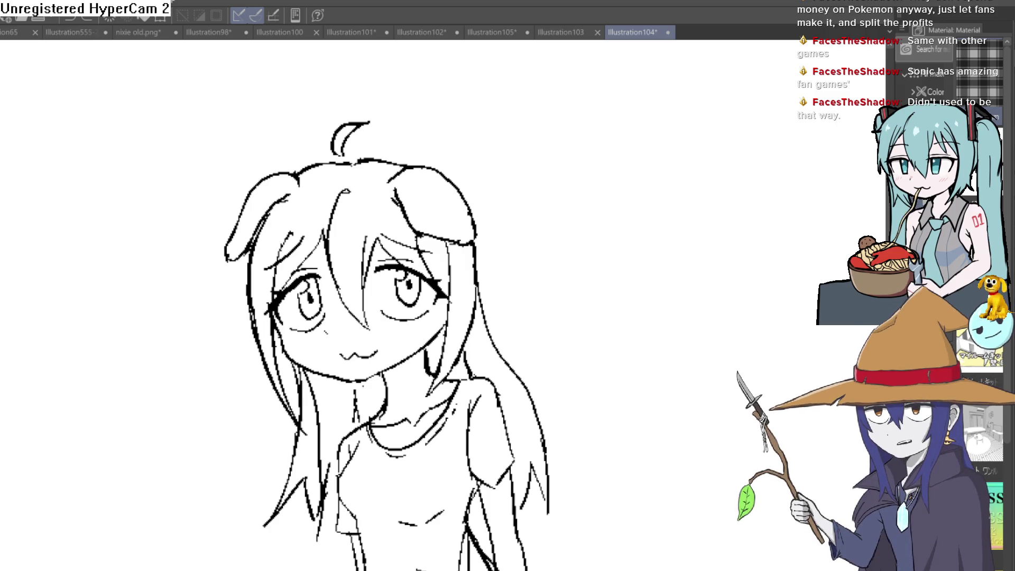
click(373, 207)
- Bucket-fill the bangs, long strands and remaining hair gaps brown, undoing a stray red eye fill
click(432, 238)
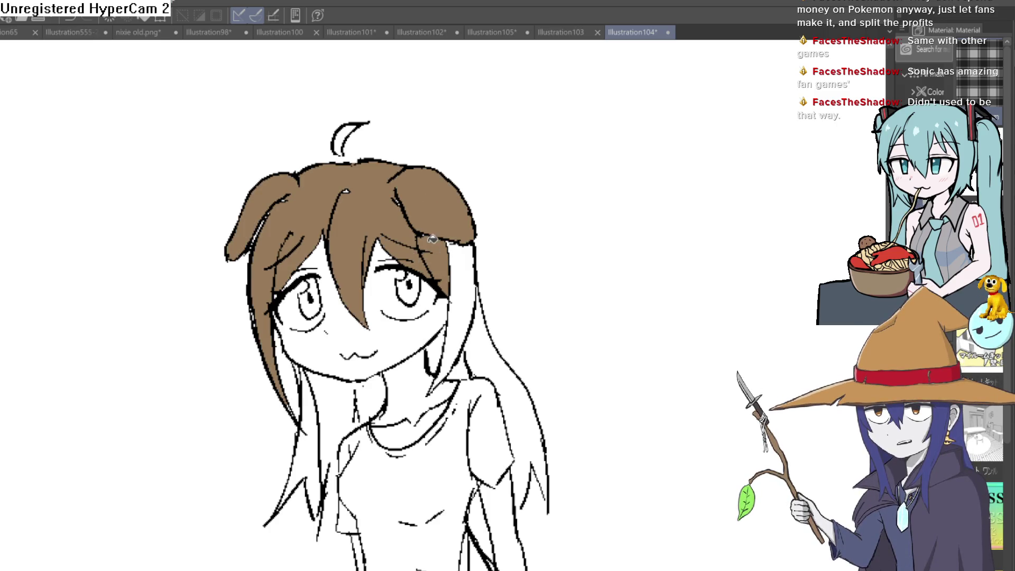
click(469, 259)
click(500, 413)
click(457, 364)
click(436, 349)
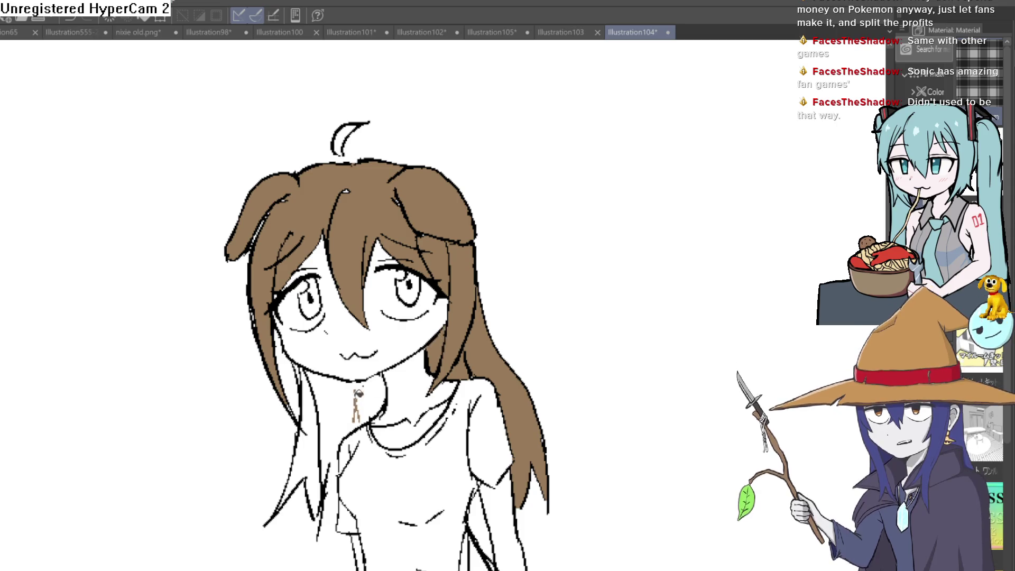
click(326, 445)
click(374, 389)
click(337, 433)
scroll(521, 363, down, 2)
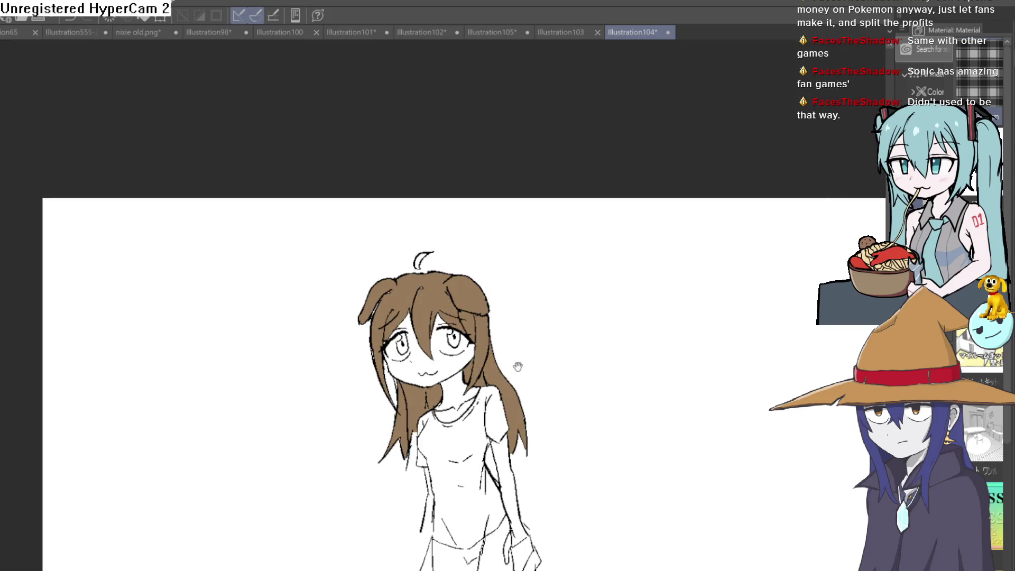
scroll(521, 362, up, 1)
scroll(454, 231, up, 2)
scroll(441, 238, down, 2)
scroll(442, 237, up, 1)
scroll(441, 238, up, 2)
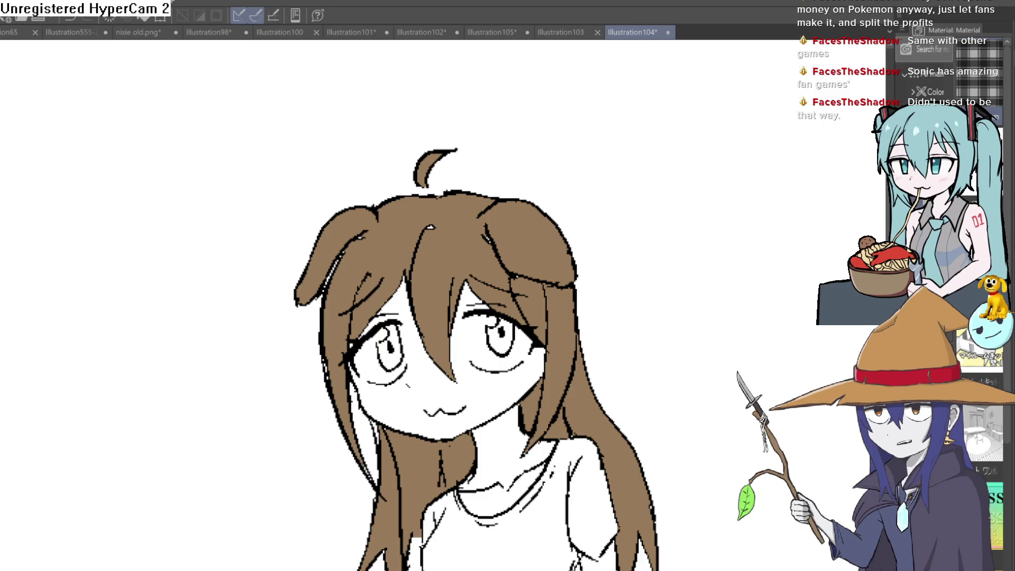
scroll(484, 326, up, 3)
click(547, 357)
key(ctrl+z)
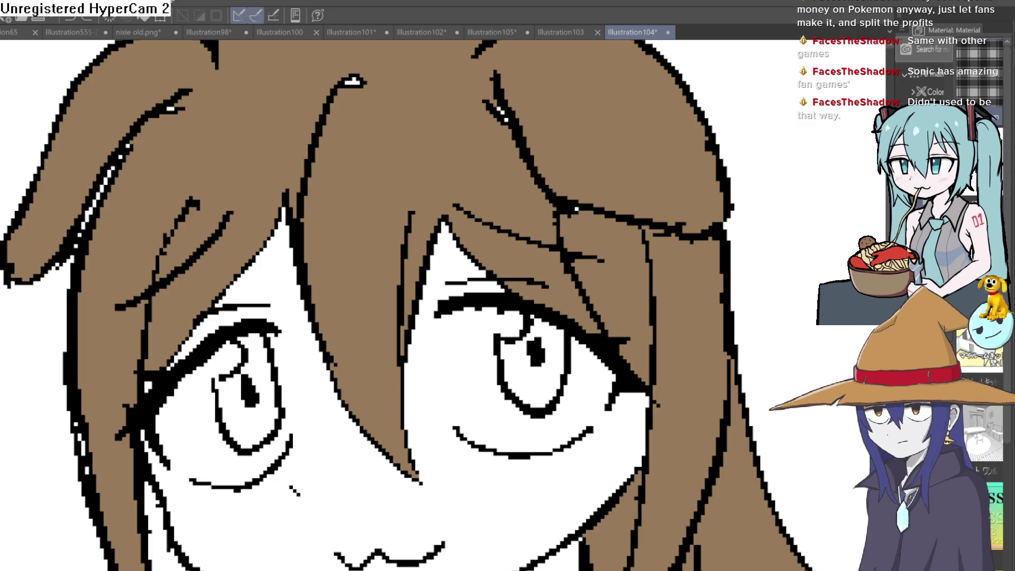
- Fill both irises with light blue and tilt the canvas slightly clockwise
click(246, 405)
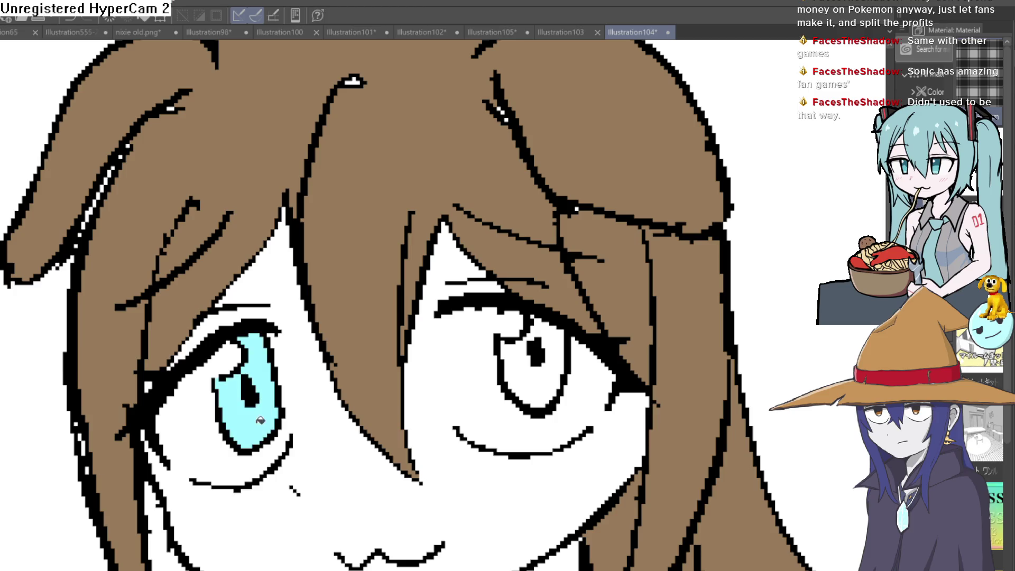
click(539, 373)
scroll(623, 324, down, 3)
drag(623, 325, 635, 349)
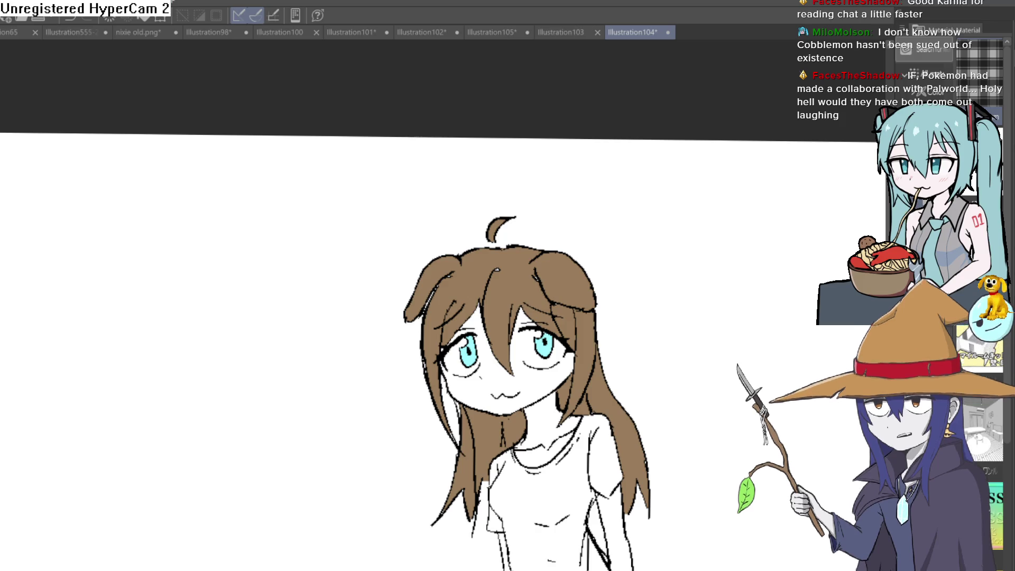
- Undo the accidental beige background fill, then fill the neck and face with pale beige skin tone
click(681, 309)
key(ctrl+z)
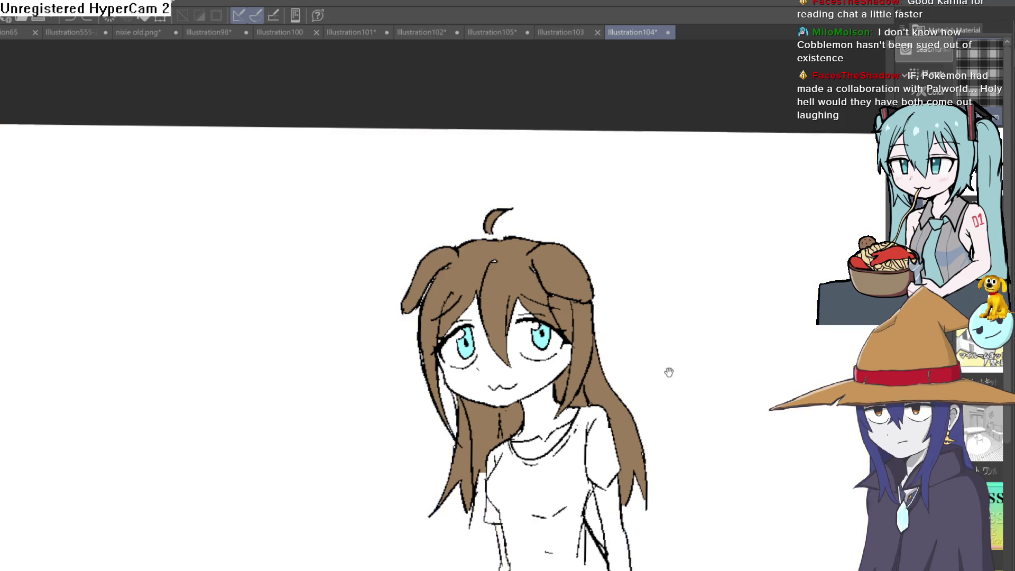
scroll(671, 376, up, 2)
scroll(571, 295, up, 2)
drag(570, 295, 458, 337)
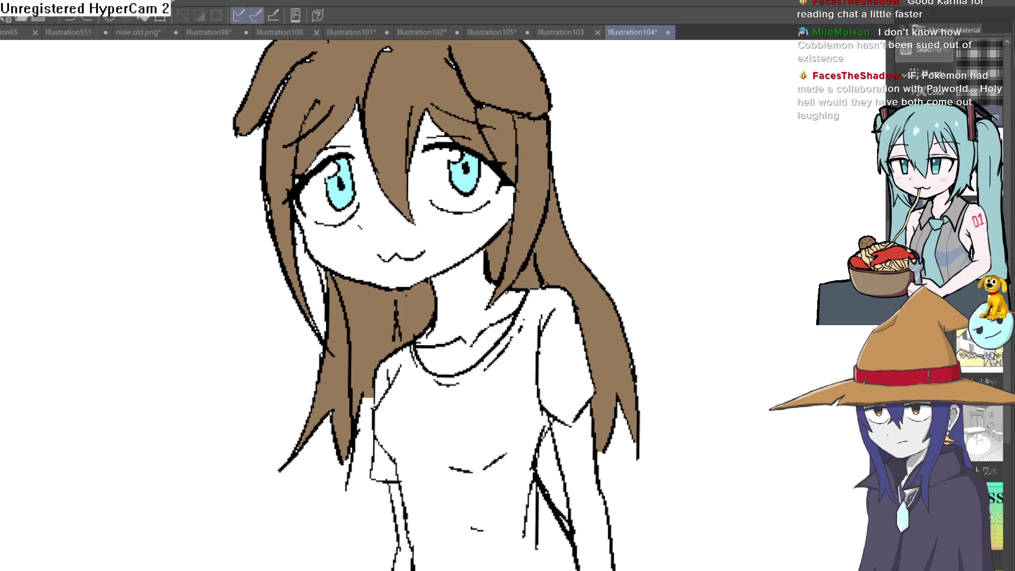
drag(418, 239, 436, 286)
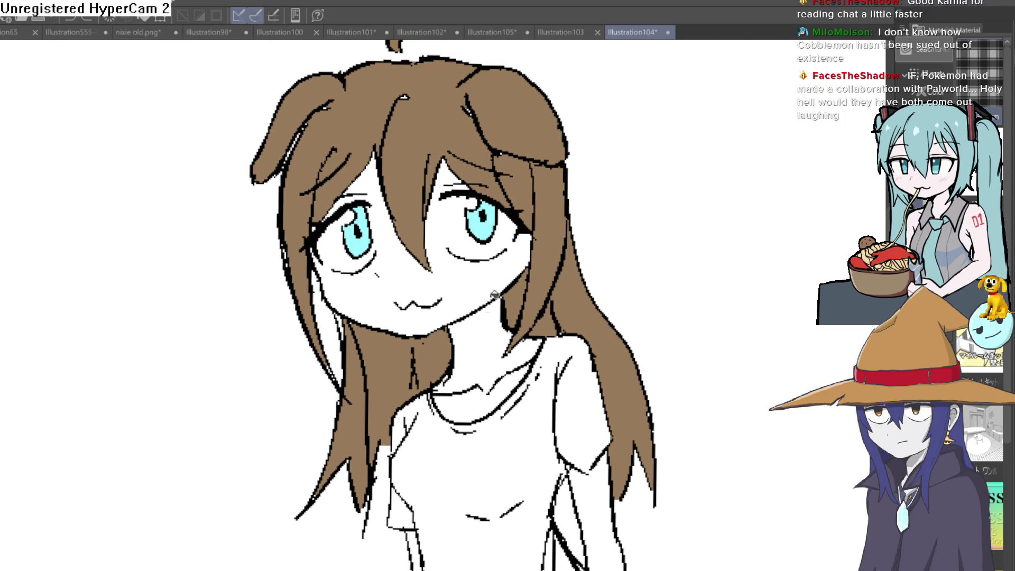
click(494, 334)
click(486, 284)
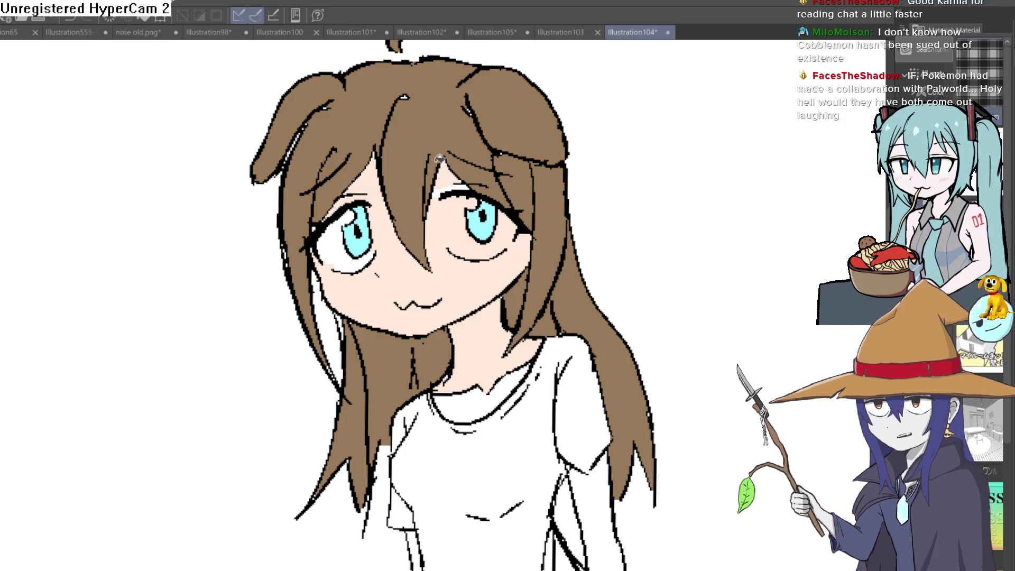
key(ctrl+z)
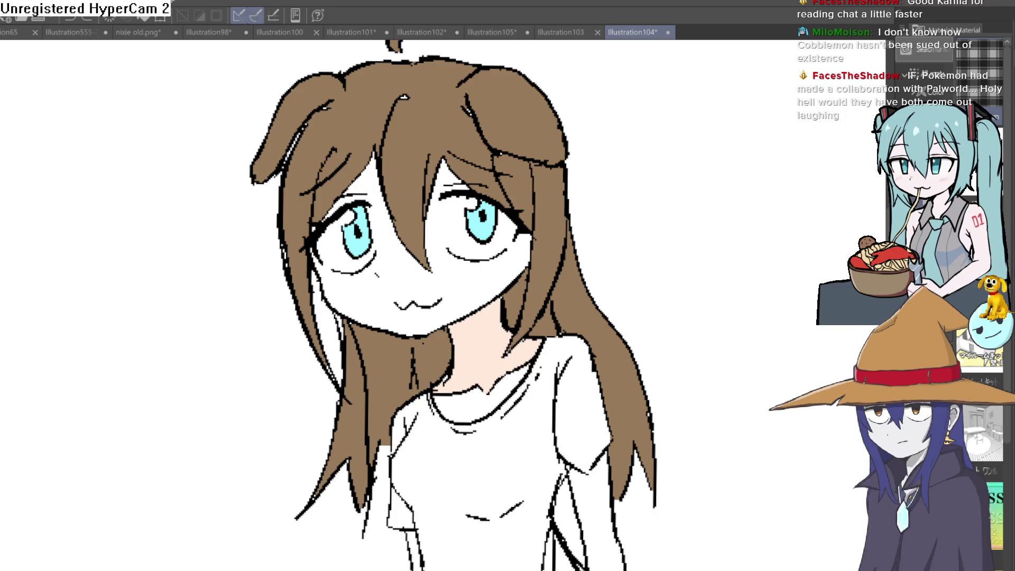
key(ctrl+y)
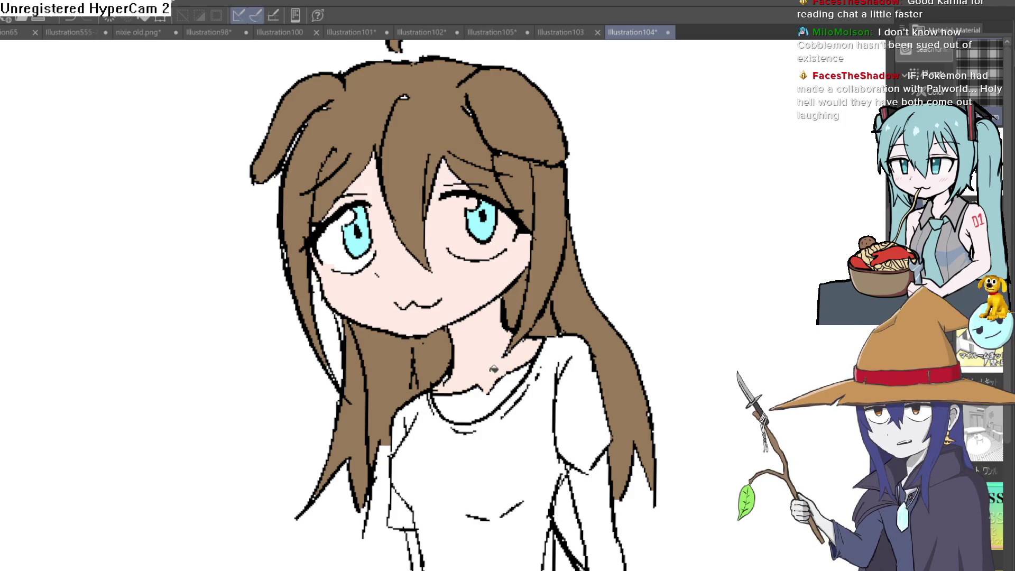
scroll(539, 332, down, 3)
scroll(576, 339, down, 2)
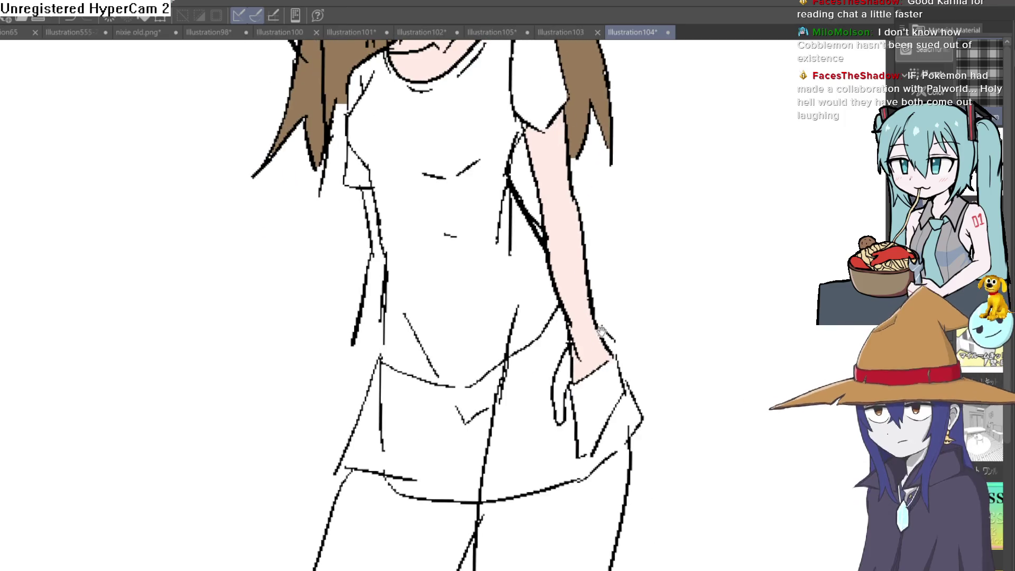
- Fill the hand and thumb with the pale skin tone and touch up a small spot
click(590, 377)
click(563, 389)
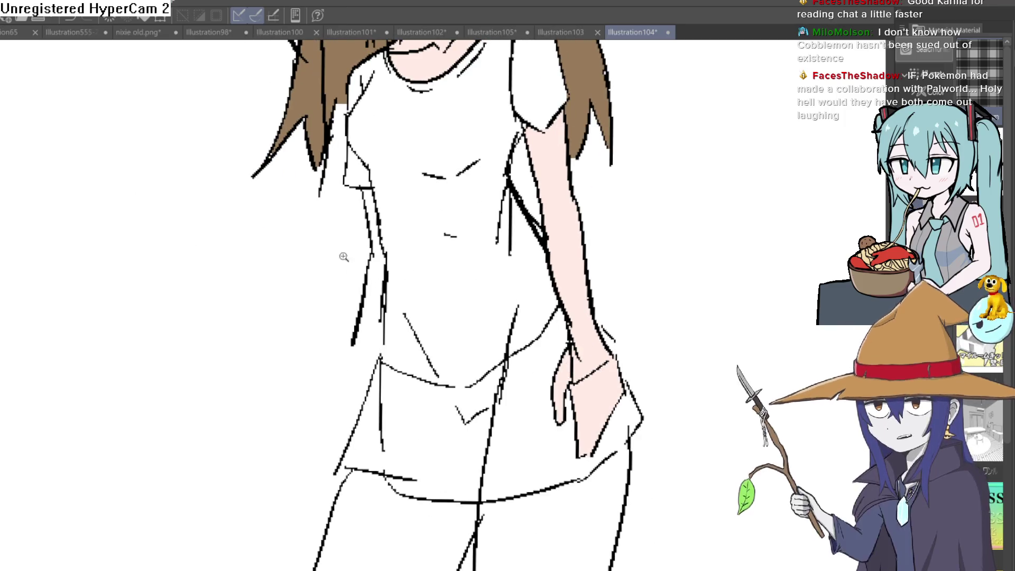
scroll(328, 249, up, 3)
drag(309, 352, 348, 387)
scroll(494, 283, down, 2)
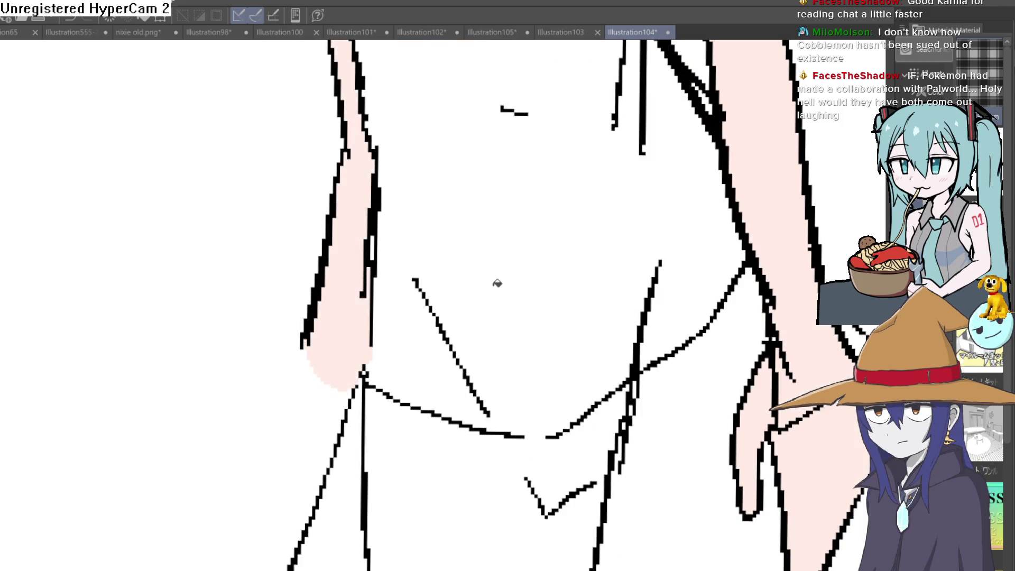
scroll(494, 283, down, 2)
mouse_move(523, 208)
mouse_down()
mouse_move(524, 288)
mouse_move(566, 356)
mouse_up()
scroll(523, 288, up, 1)
scroll(585, 408, down, 2)
scroll(576, 406, down, 1)
mouse_move(575, 407)
mouse_down()
mouse_move(562, 308)
mouse_move(544, 397)
mouse_move(544, 362)
mouse_up()
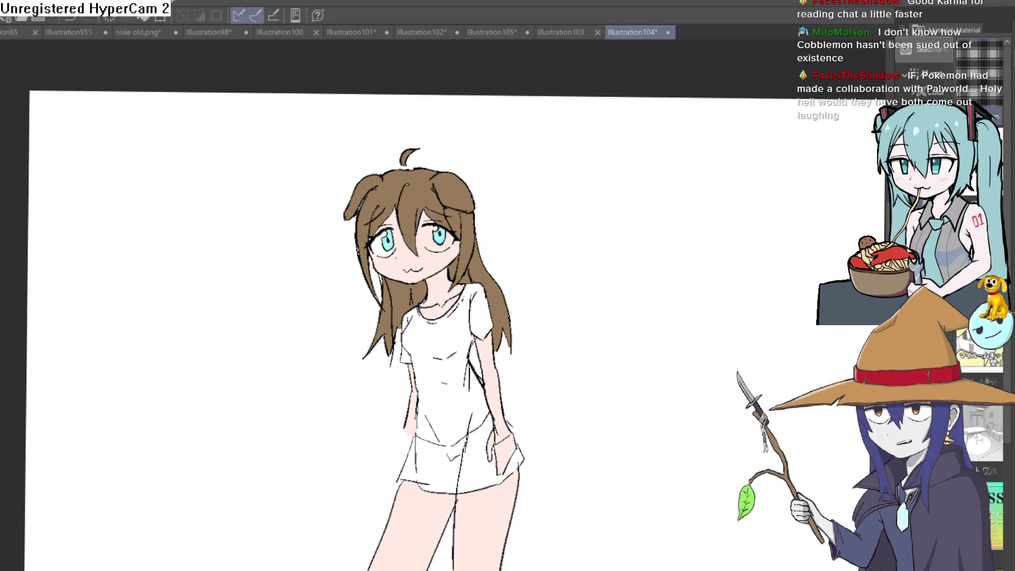
- Fill the shirt dark grey, undoing two misplaced attempts before the final fill
click(471, 378)
key(ctrl+z)
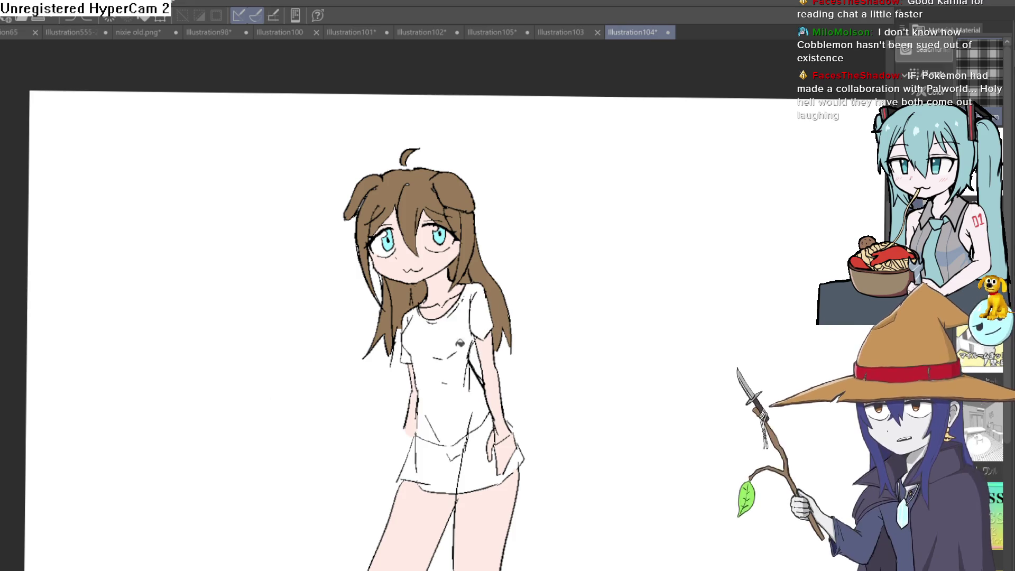
scroll(433, 423, up, 5)
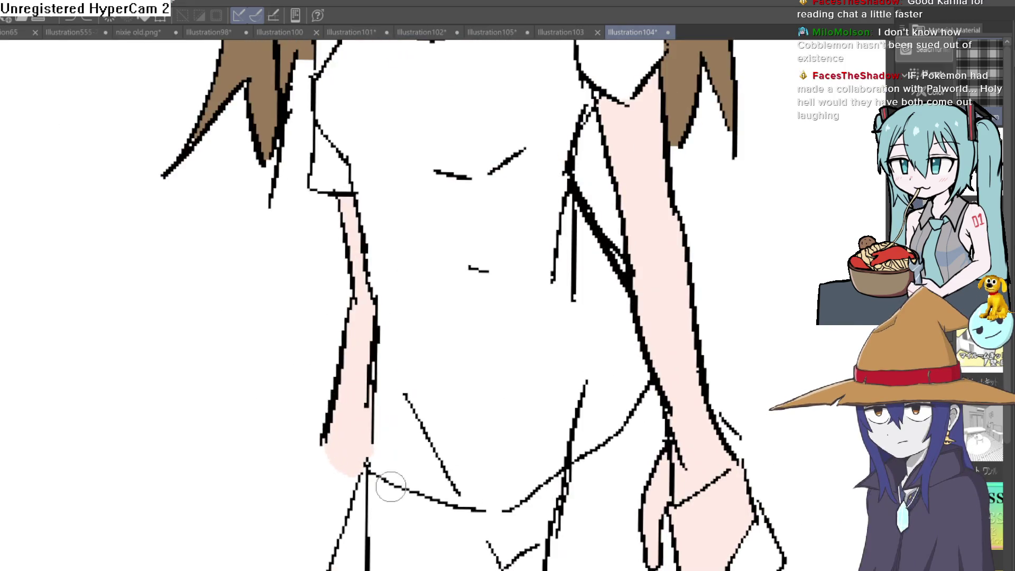
click(610, 329)
key(ctrl+z)
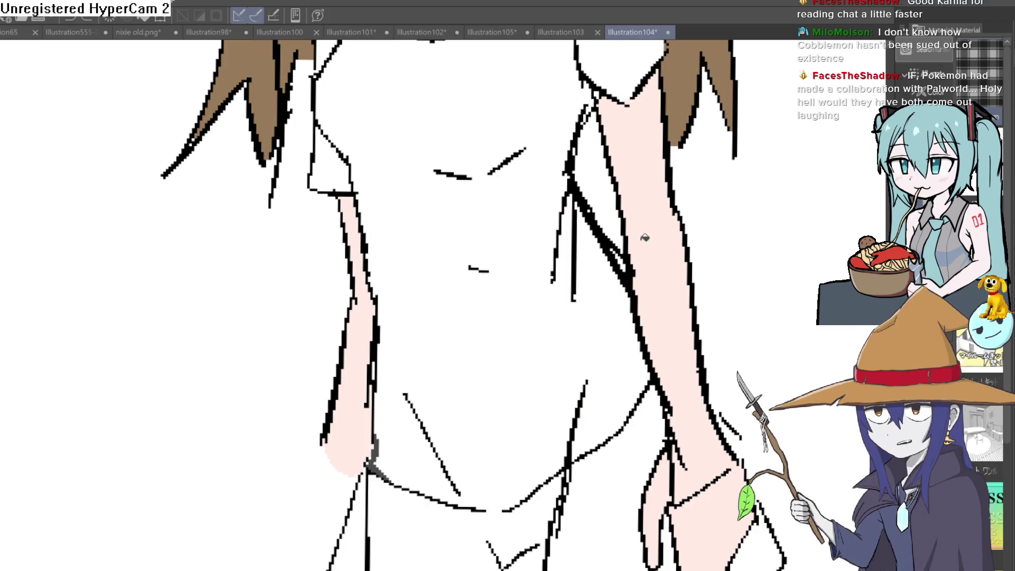
scroll(611, 328, down, 2)
scroll(611, 329, down, 2)
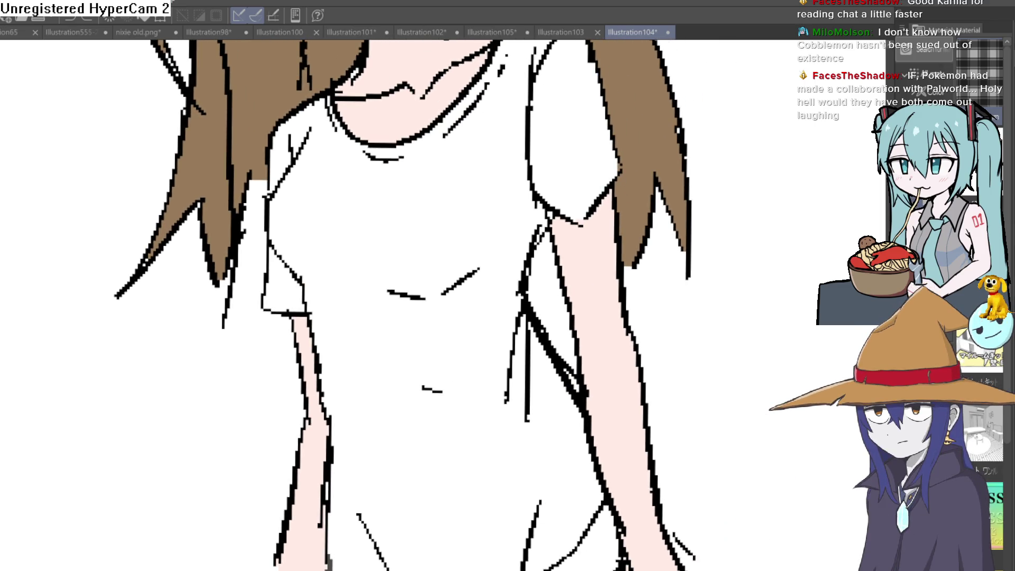
scroll(434, 268, down, 1)
scroll(562, 303, down, 4)
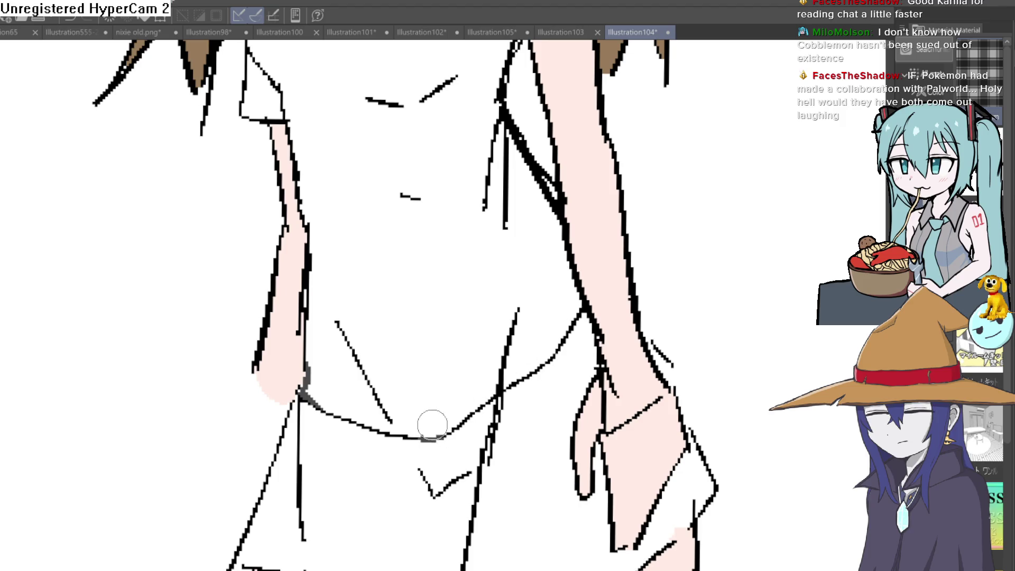
click(457, 355)
- Fill the leftover white gaps in the left sleeve and upper chest dark grey, then paint a white highlight along the right eye
drag(537, 284, 587, 418)
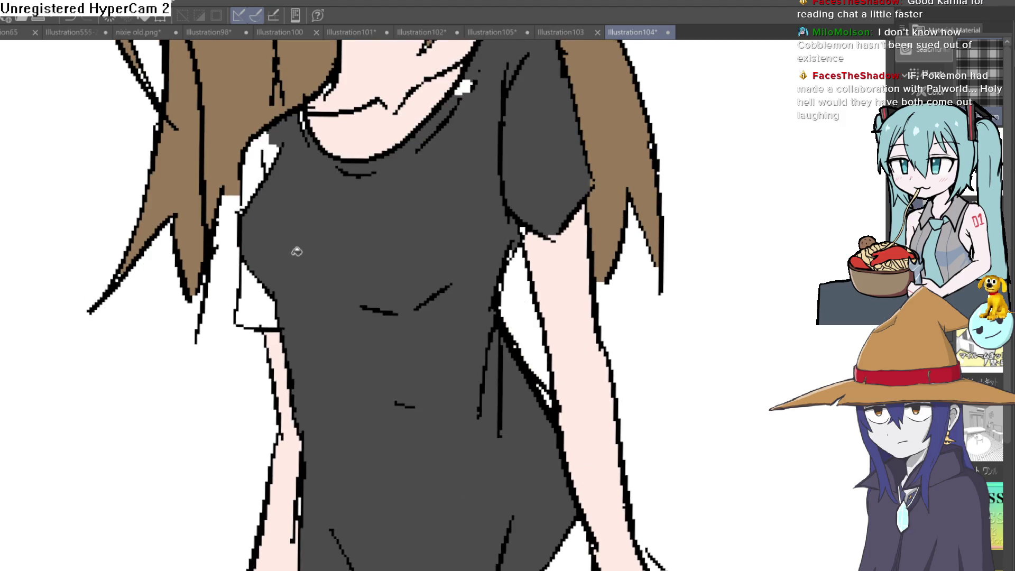
click(255, 296)
click(261, 164)
scroll(473, 362, up, 7)
scroll(501, 335, up, 2)
mouse_move(421, 191)
mouse_down()
mouse_move(374, 222)
mouse_move(306, 158)
mouse_move(311, 134)
mouse_up()
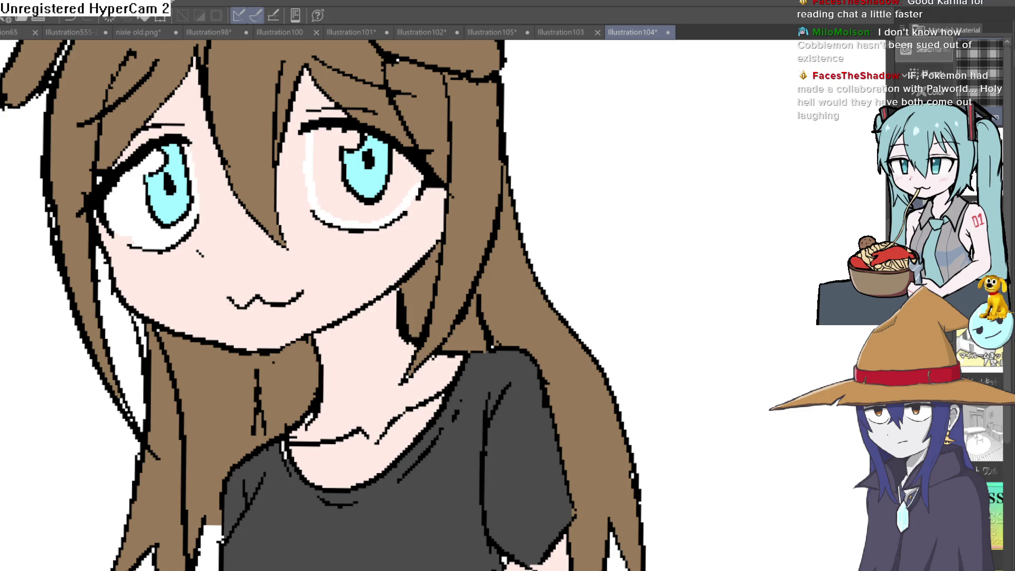
scroll(396, 199, down, 1)
drag(400, 190, 468, 206)
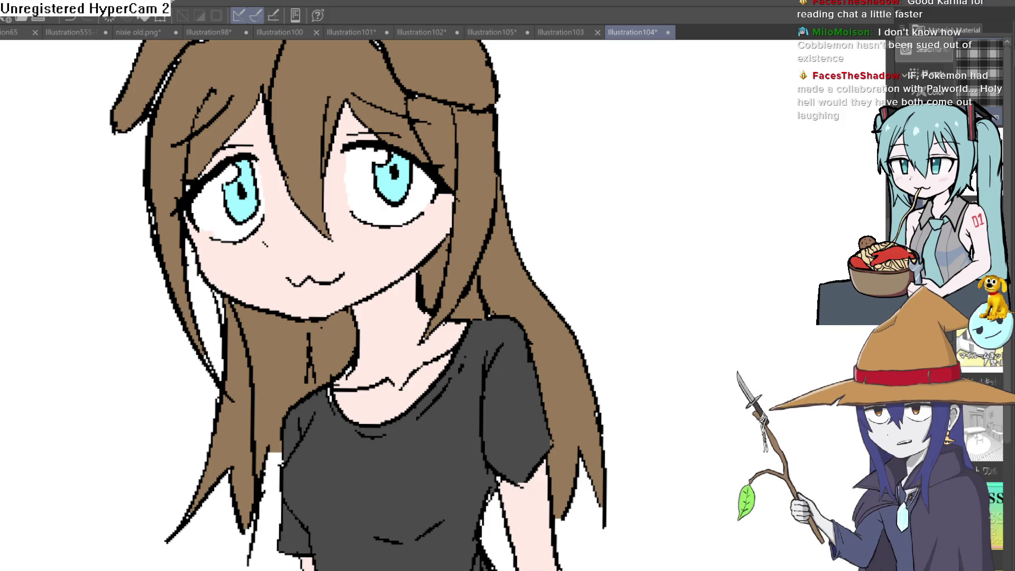
scroll(621, 214, down, 2)
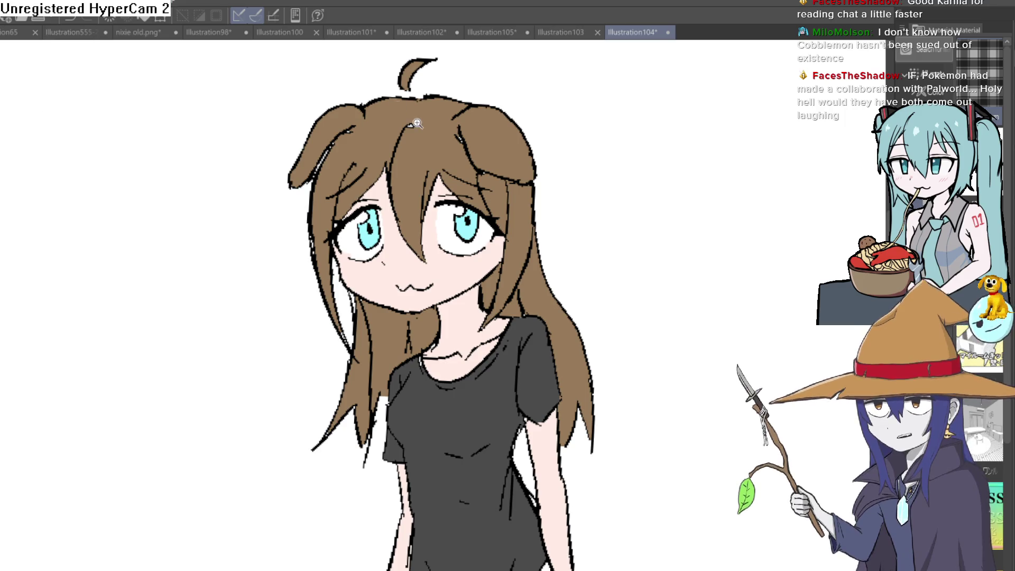
scroll(421, 111, up, 3)
drag(525, 148, 531, 145)
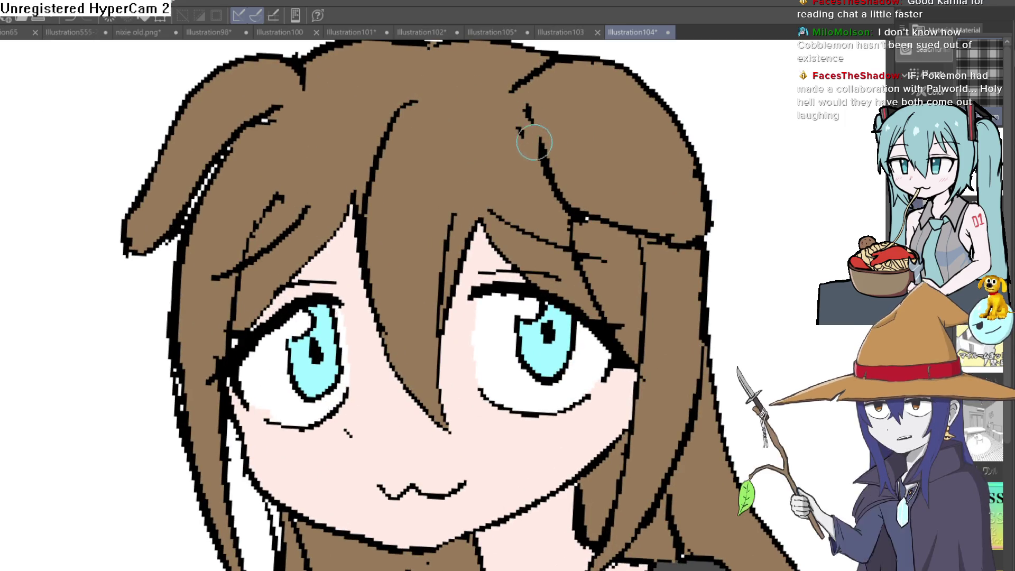
key(ctrl+z)
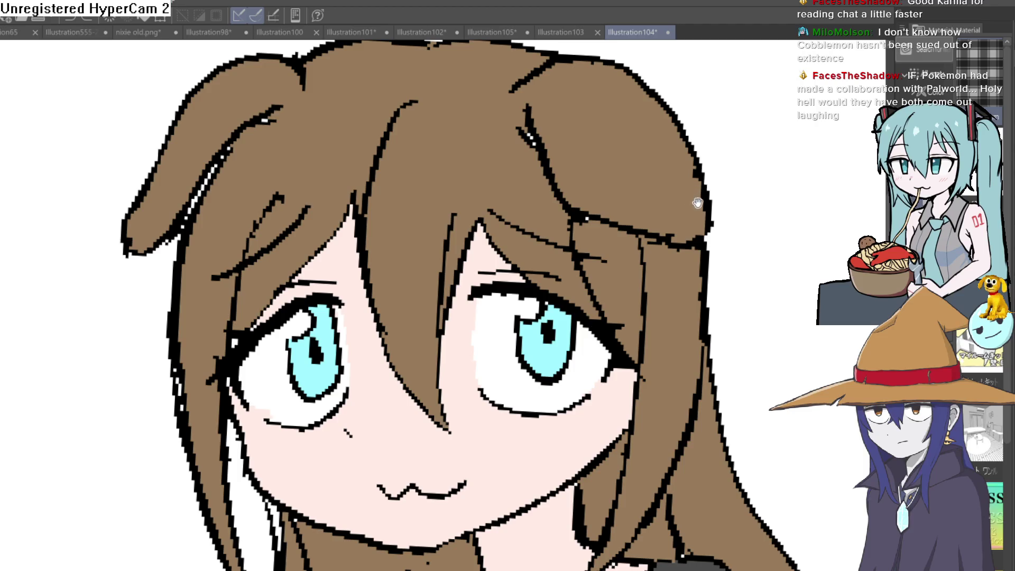
drag(696, 203, 607, 271)
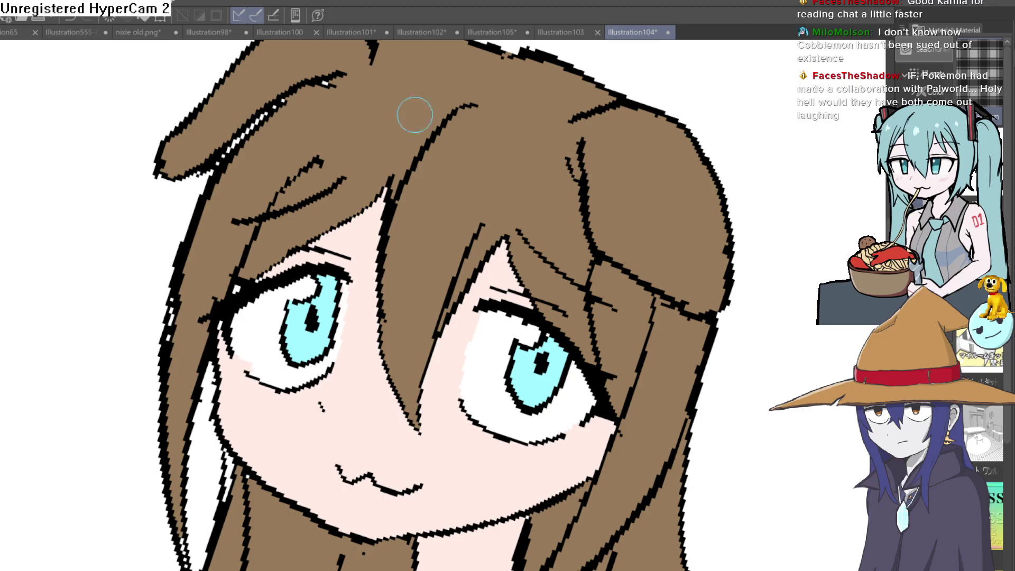
drag(431, 109, 317, 95)
scroll(299, 100, down, 2)
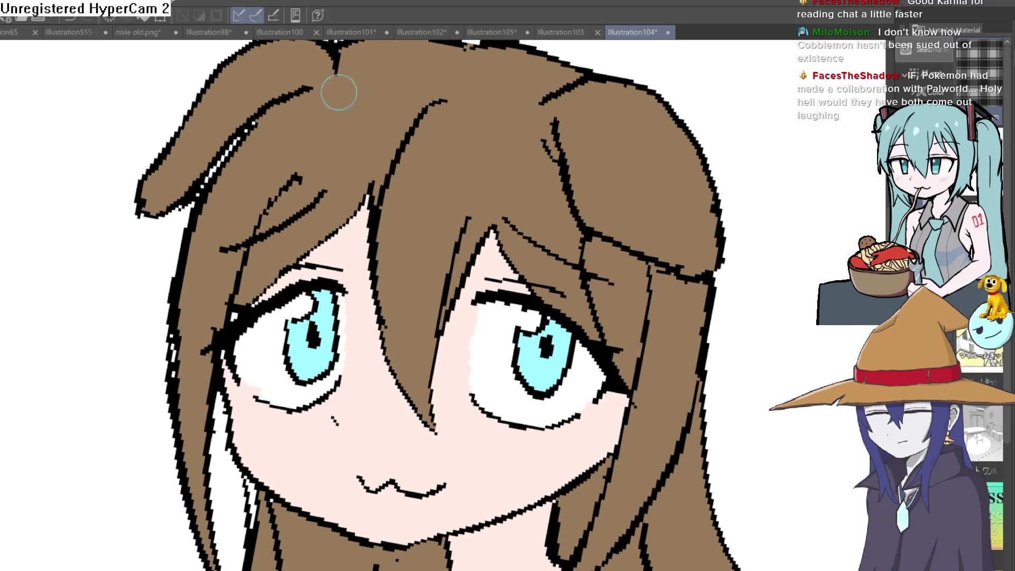
scroll(318, 124, down, 2)
scroll(396, 144, up, 3)
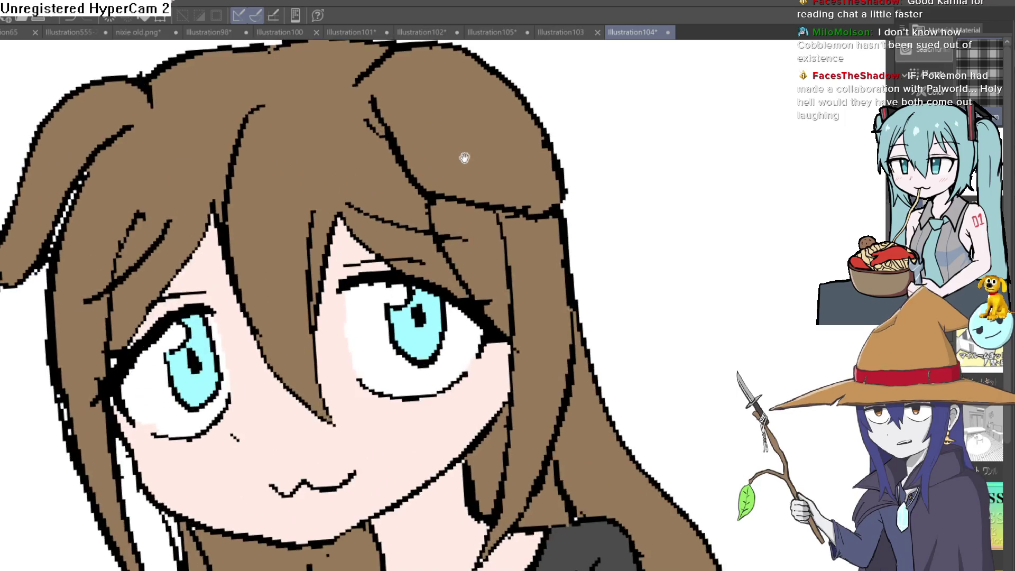
scroll(566, 199, down, 3)
scroll(589, 230, up, 1)
scroll(588, 230, down, 3)
scroll(584, 245, up, 1)
scroll(571, 231, down, 1)
drag(588, 233, 589, 95)
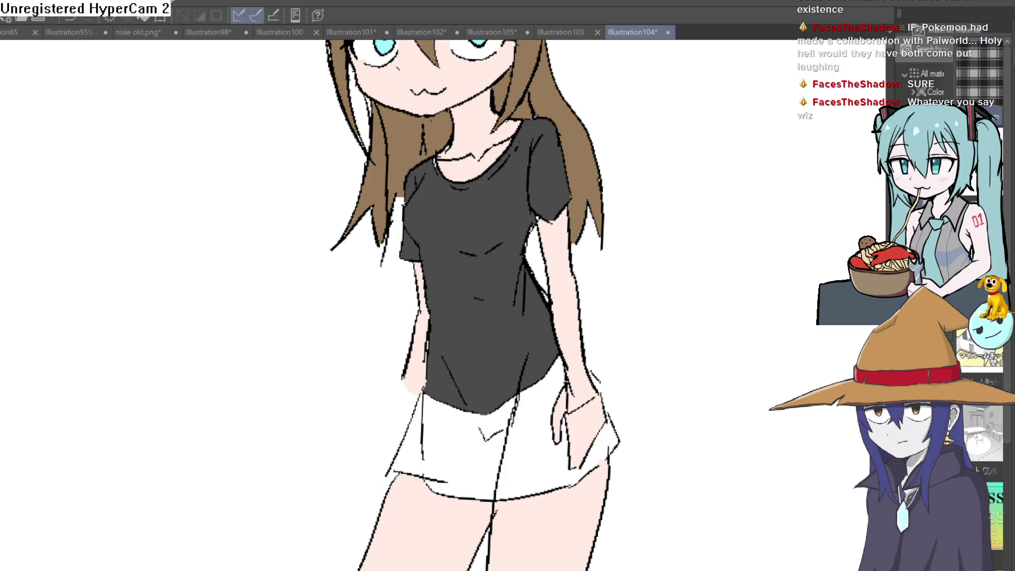
- Fill each enclosed area of the shorts light blue and return the view to the head
click(543, 464)
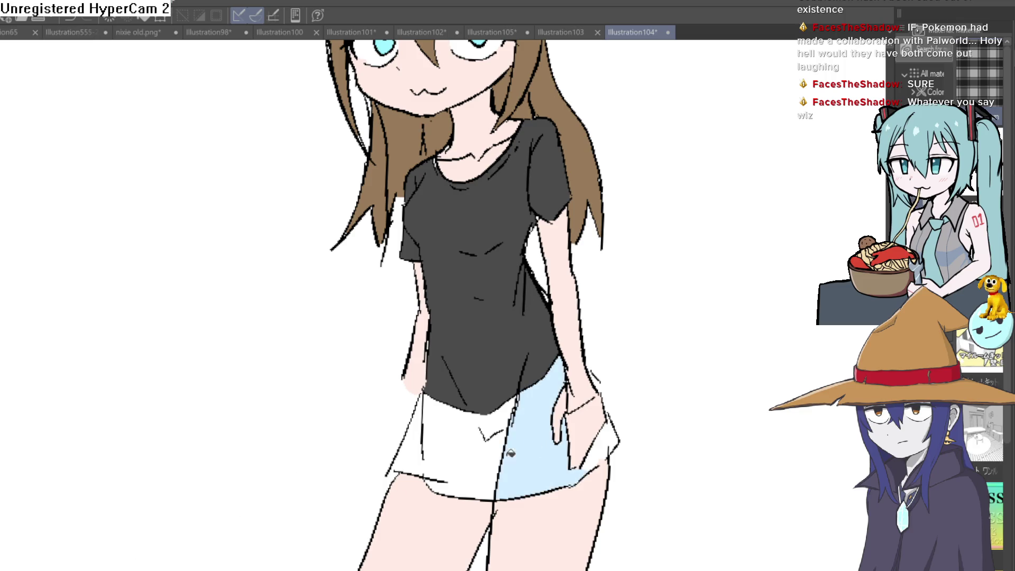
click(502, 441)
click(611, 440)
mouse_move(666, 407)
mouse_down()
mouse_move(644, 509)
mouse_move(628, 447)
mouse_up()
drag(534, 294, 624, 175)
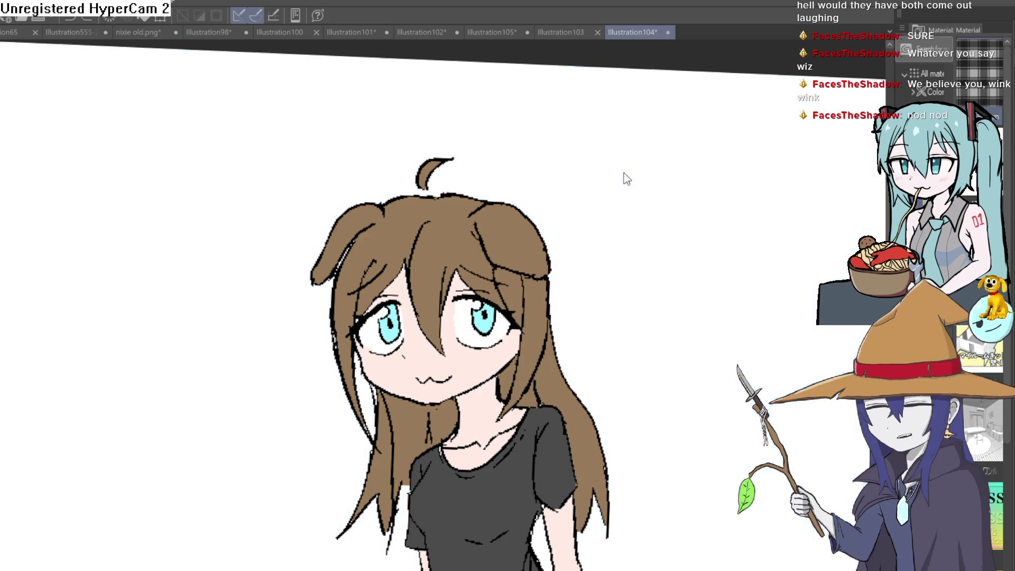
mouse_move(623, 178)
mouse_down()
mouse_move(594, 170)
mouse_move(664, 166)
mouse_move(653, 226)
mouse_move(636, 171)
mouse_up()
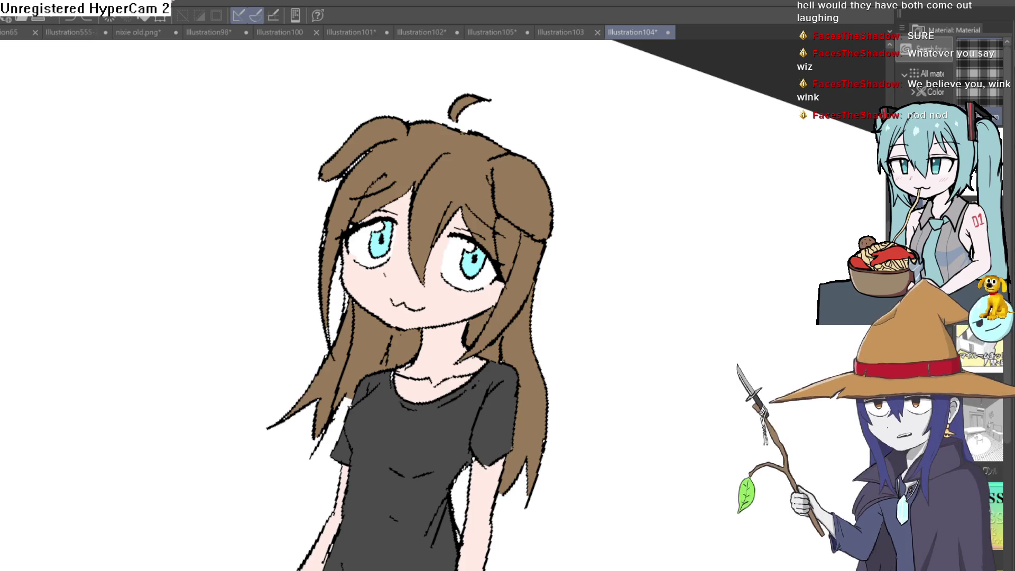
scroll(445, 101, up, 5)
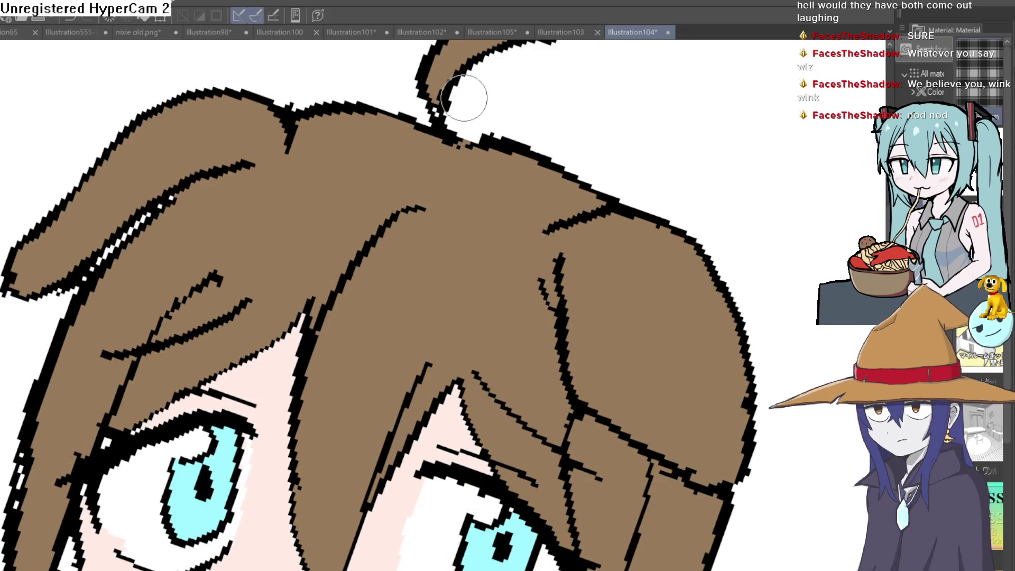
scroll(465, 96, down, 2)
scroll(531, 121, down, 2)
scroll(567, 186, up, 3)
scroll(568, 186, up, 1)
drag(568, 185, 564, 170)
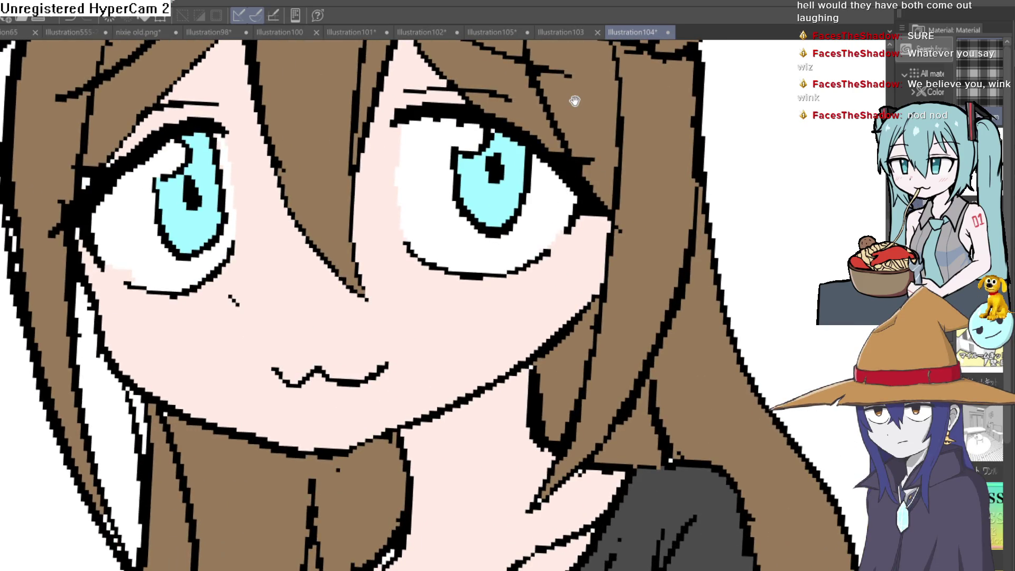
scroll(508, 306, down, 1)
scroll(507, 305, down, 1)
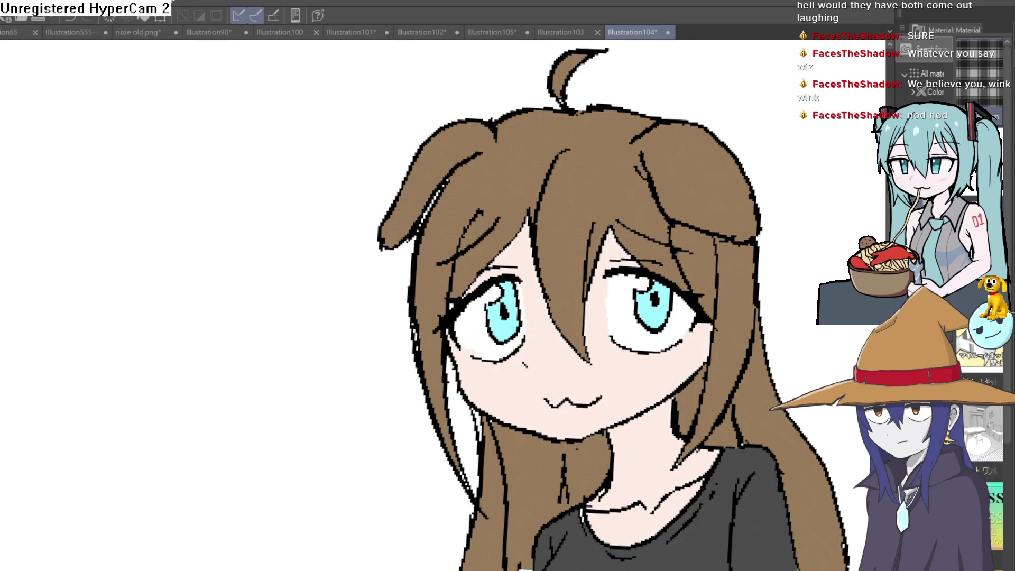
drag(747, 494, 616, 252)
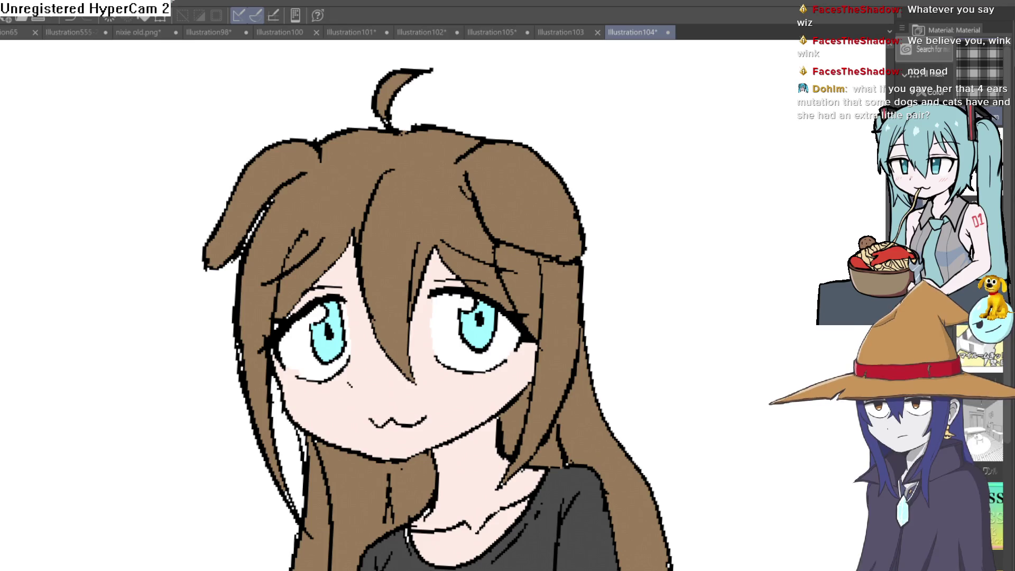
scroll(640, 202, down, 2)
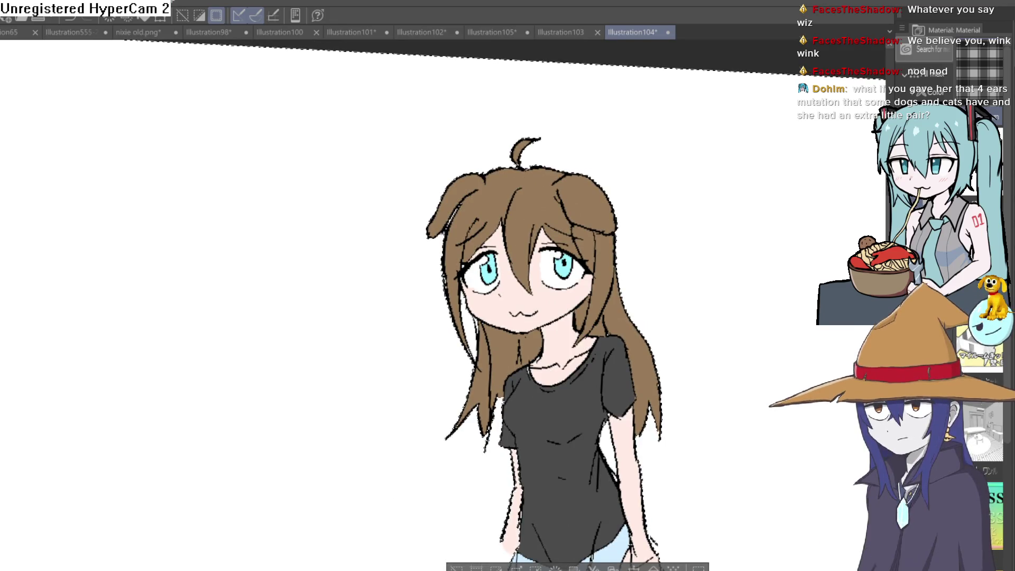
- Undo to restore the missing skin colour beside the face and right arm
key(ctrl+z)
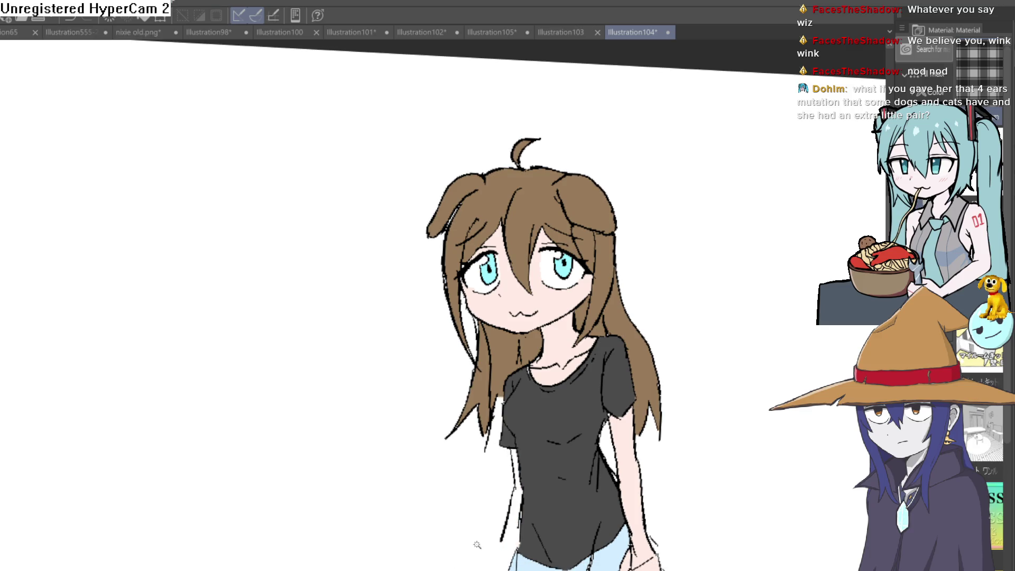
drag(699, 326, 669, 302)
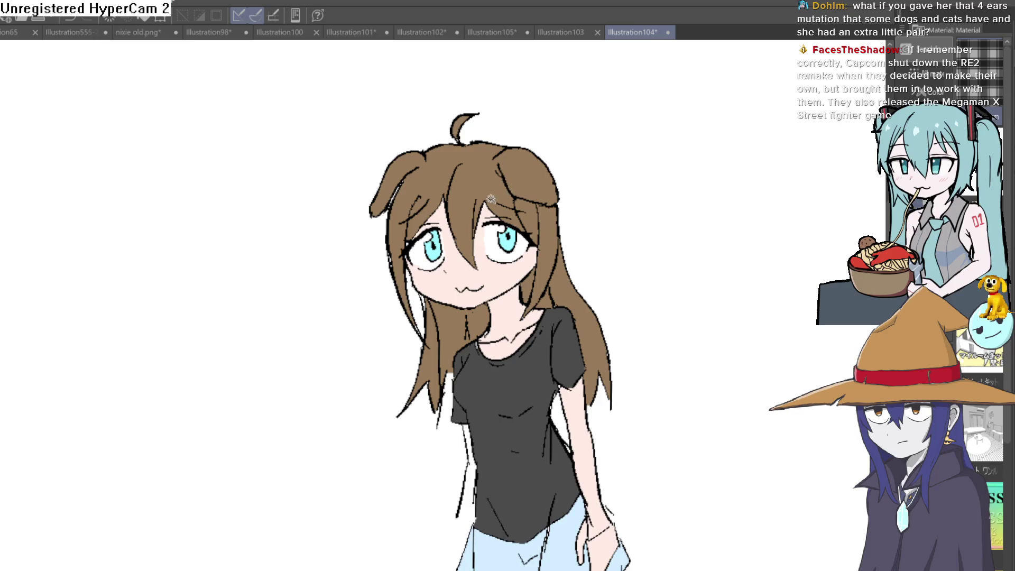
scroll(492, 197, up, 3)
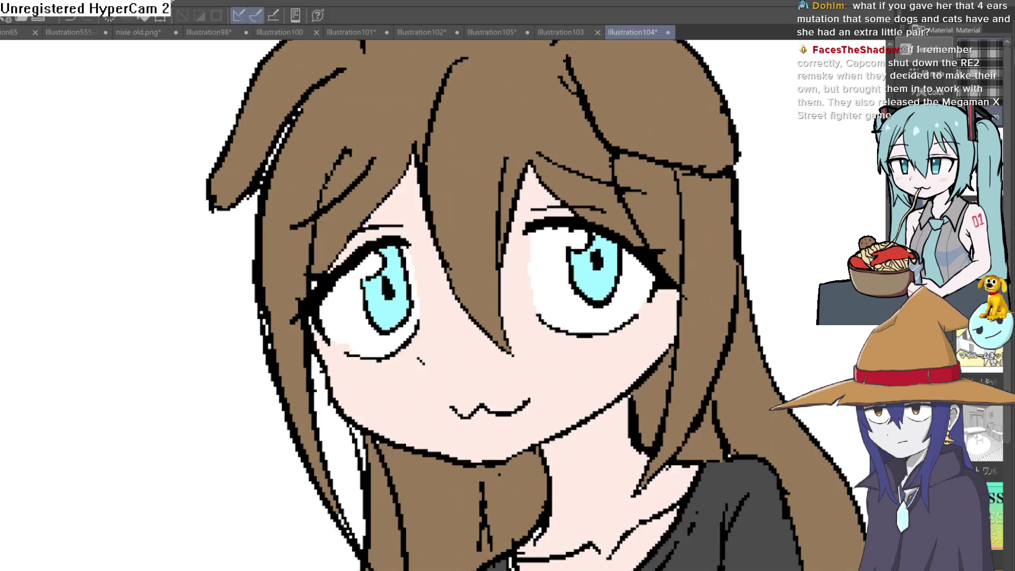
drag(759, 223, 671, 280)
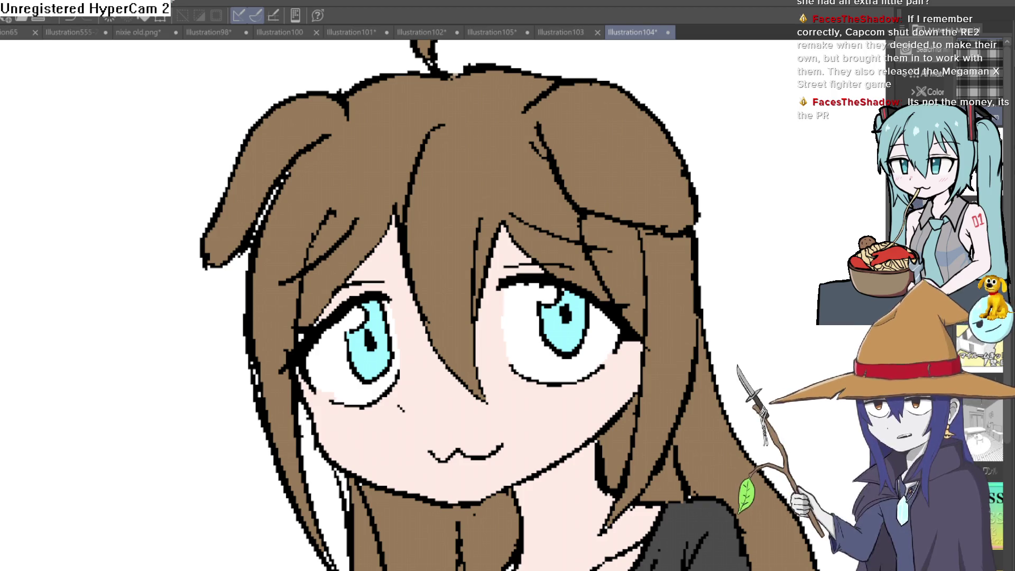
mouse_move(687, 159)
mouse_down()
mouse_move(646, 170)
mouse_move(647, 155)
mouse_up()
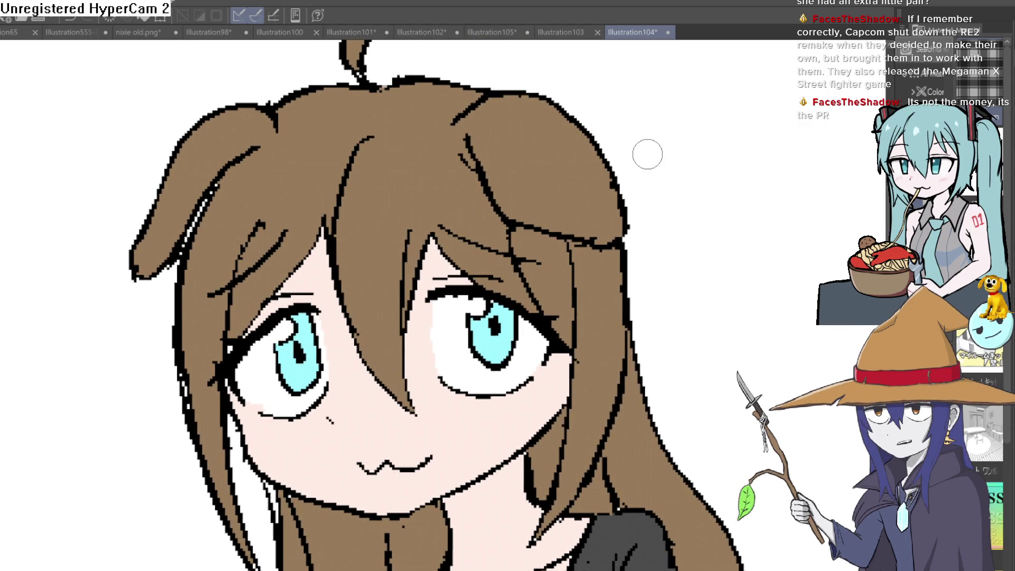
scroll(664, 164, down, 3)
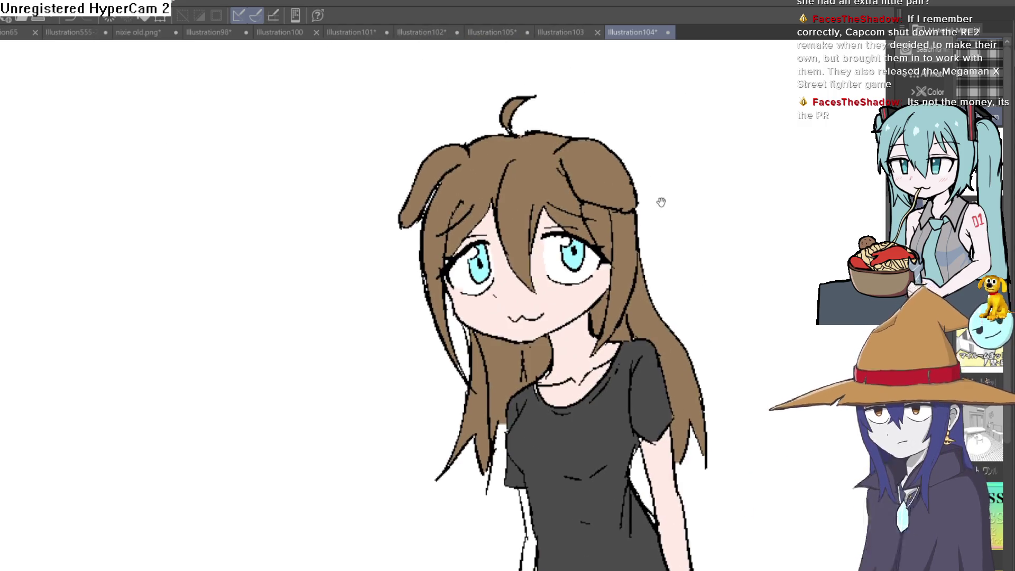
scroll(563, 141, up, 2)
scroll(543, 119, up, 2)
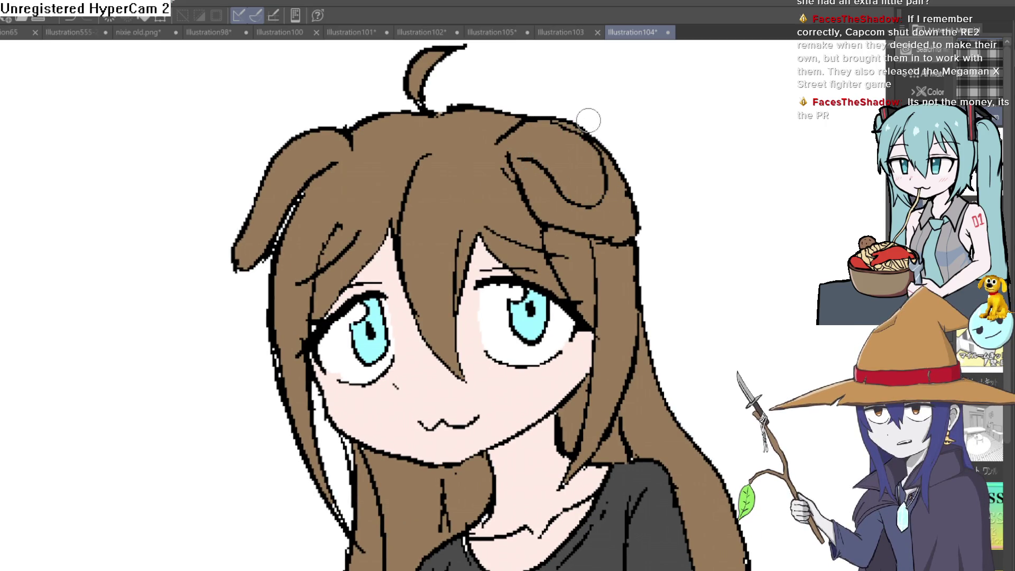
- Draw white outline strokes along the hair's upper-left and top-right edges, then remove the top-right one
drag(286, 124, 223, 204)
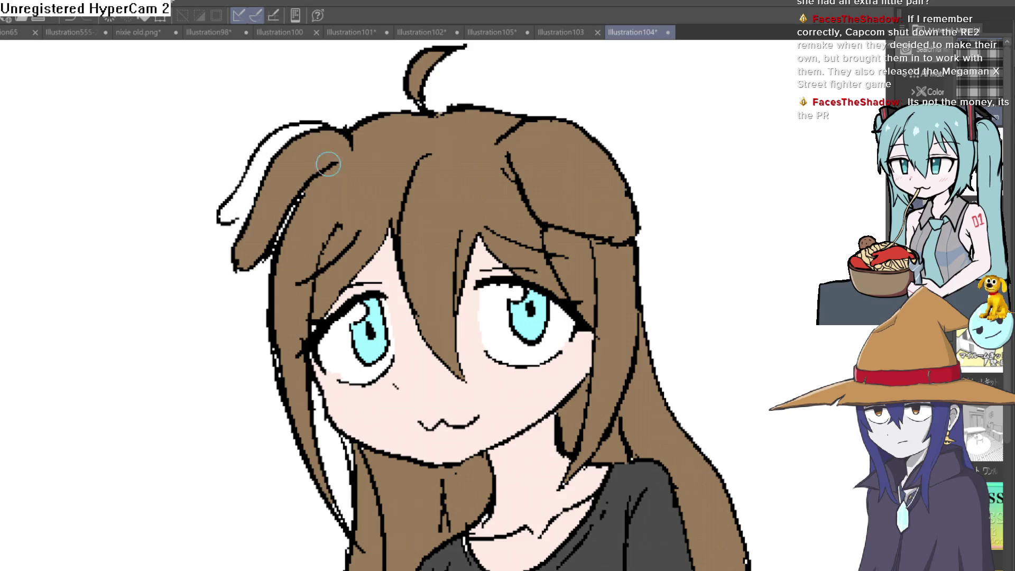
drag(623, 155, 603, 175)
drag(515, 127, 627, 222)
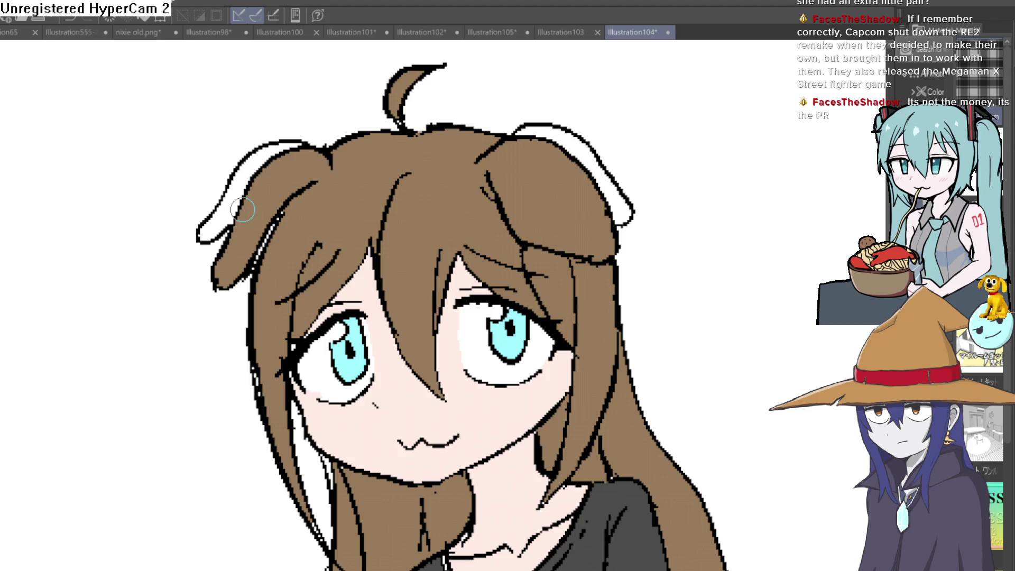
scroll(610, 198, down, 2)
scroll(605, 159, up, 4)
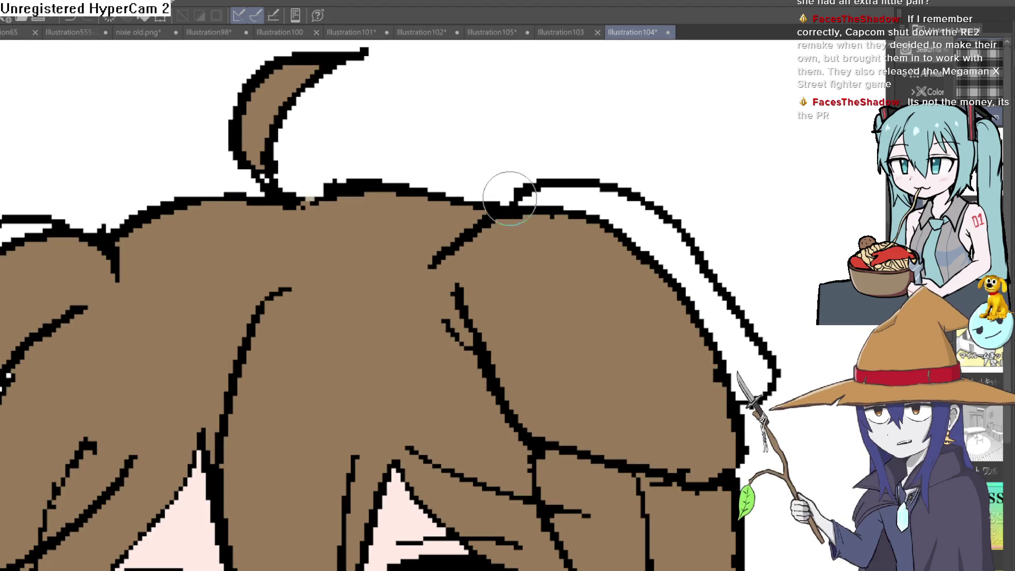
drag(515, 190, 482, 208)
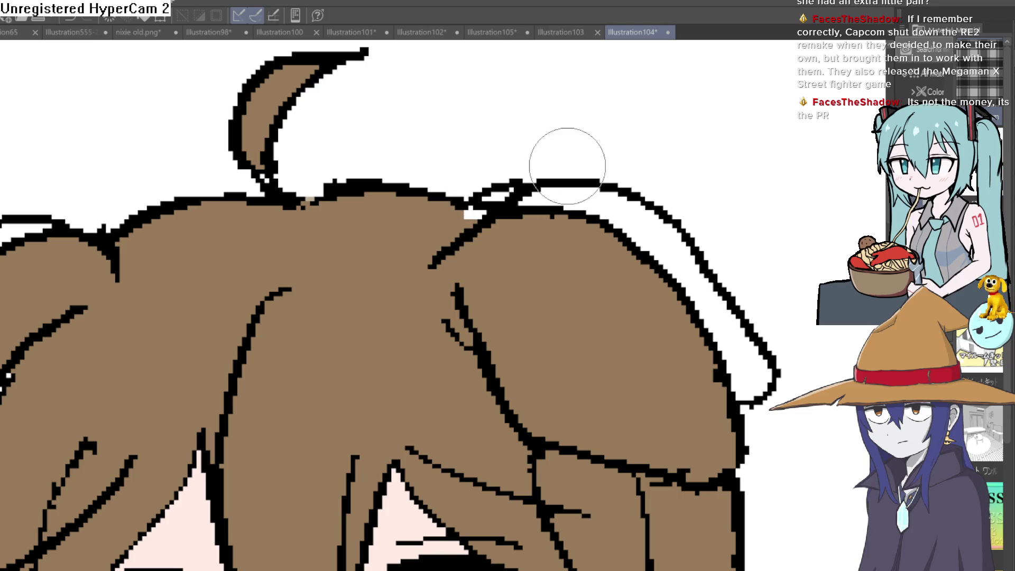
click(611, 179)
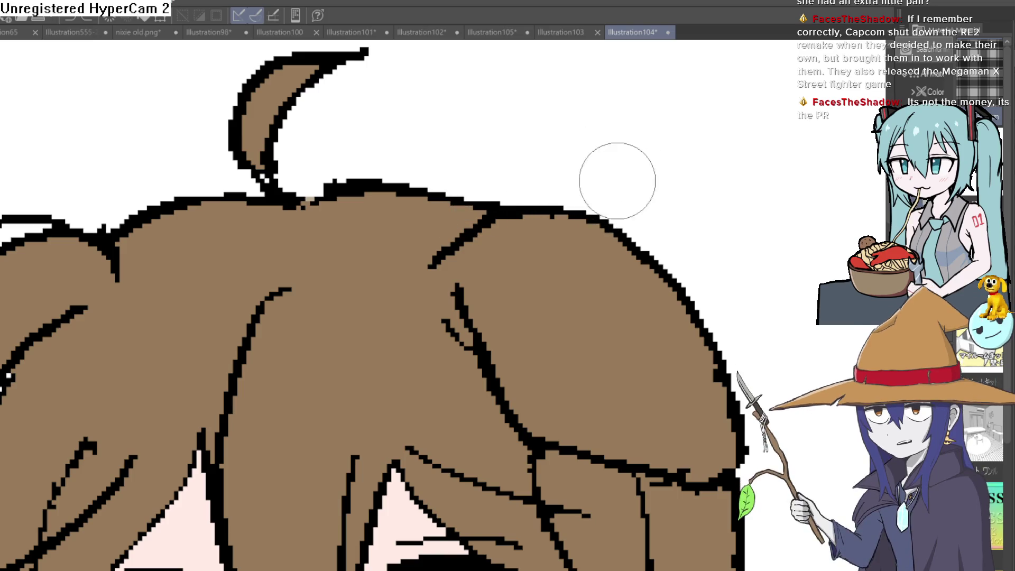
scroll(612, 180, down, 3)
scroll(661, 209, up, 1)
- Draw a small curved loop beside the ahoge
drag(652, 204, 649, 219)
scroll(649, 220, down, 2)
scroll(580, 209, up, 2)
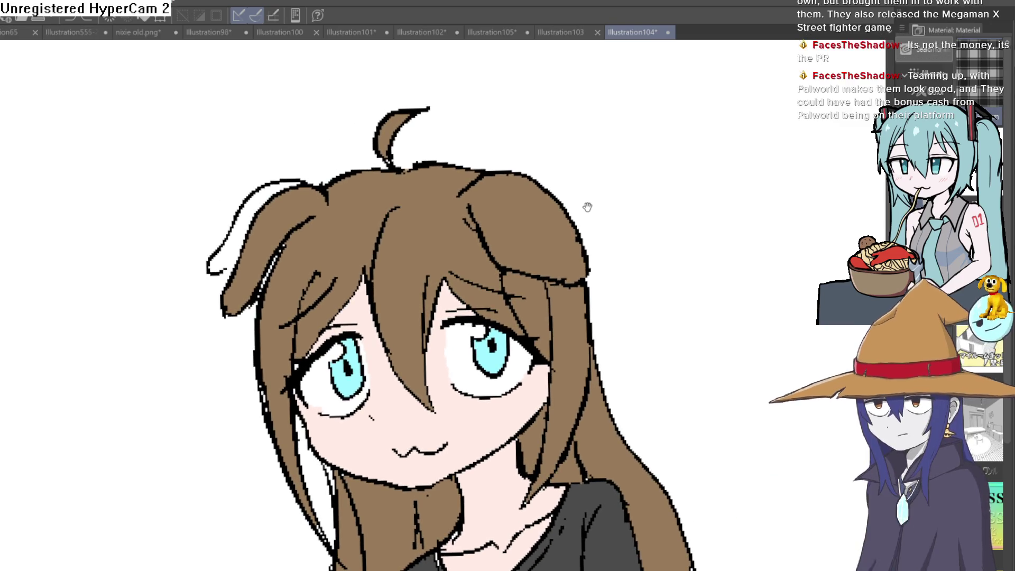
scroll(588, 207, up, 2)
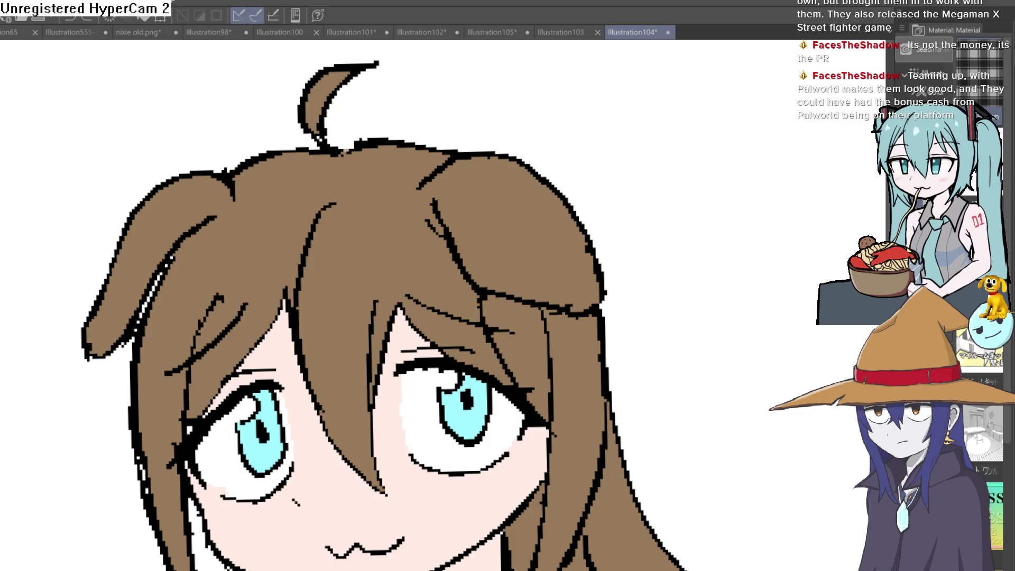
scroll(468, 128, down, 2)
drag(446, 178, 404, 151)
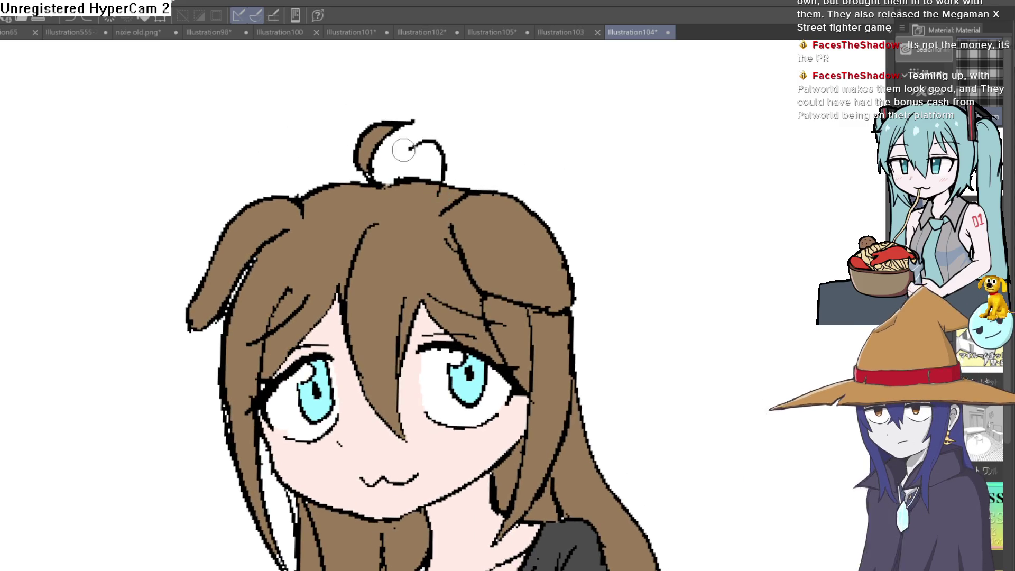
- Undo the loop just drawn and draw a curly antenna loop on the left of the hair top
key(ctrl+z)
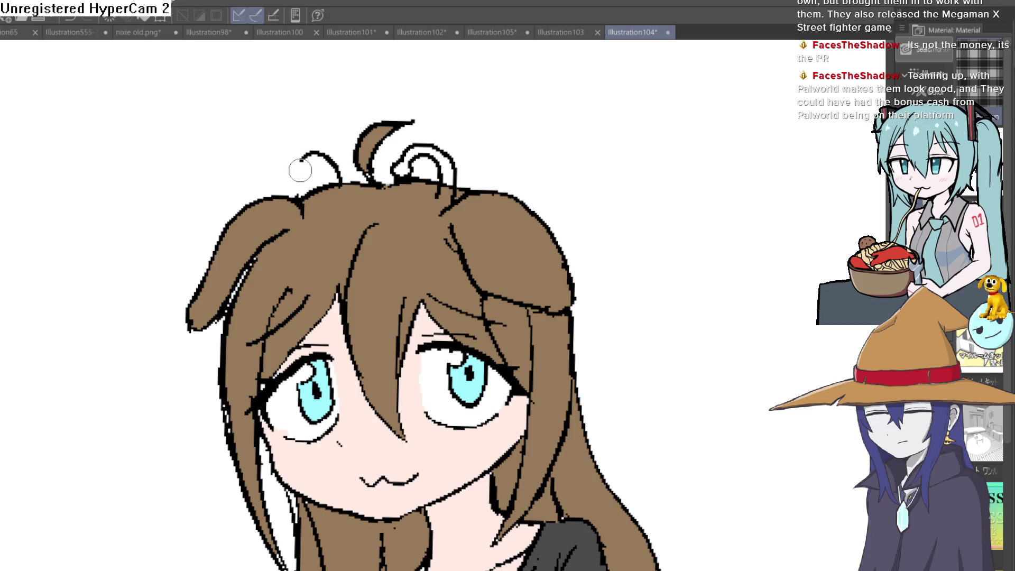
drag(287, 181, 343, 186)
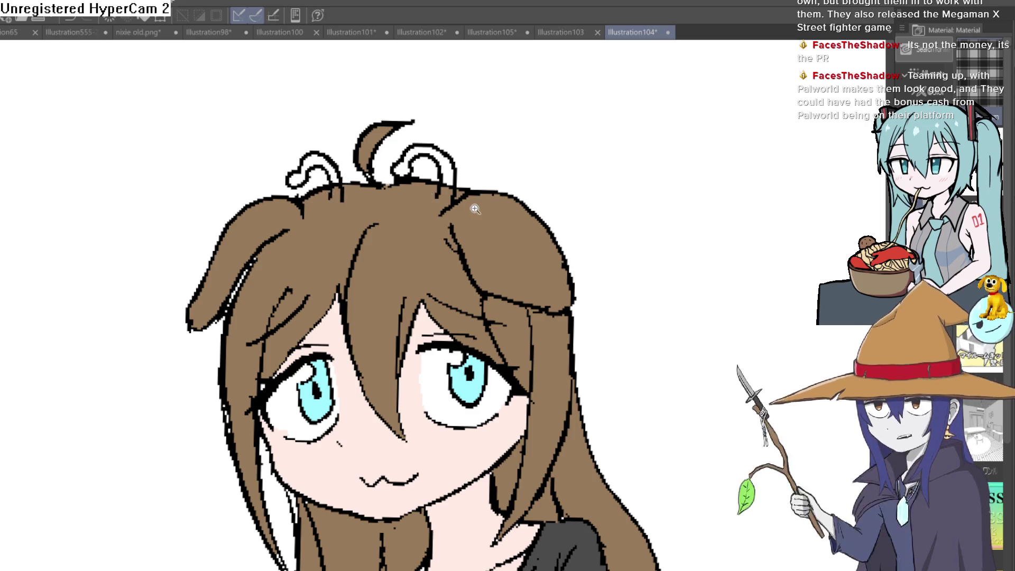
scroll(470, 208, down, 3)
scroll(526, 231, up, 4)
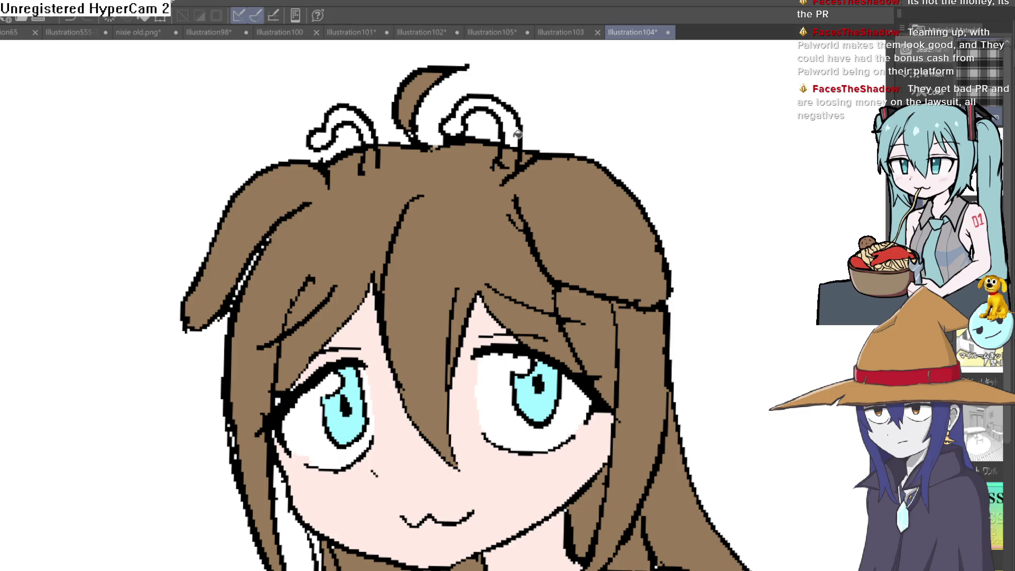
- Fill the left antenna clip with bright green and frame the head and shirt to check
click(367, 143)
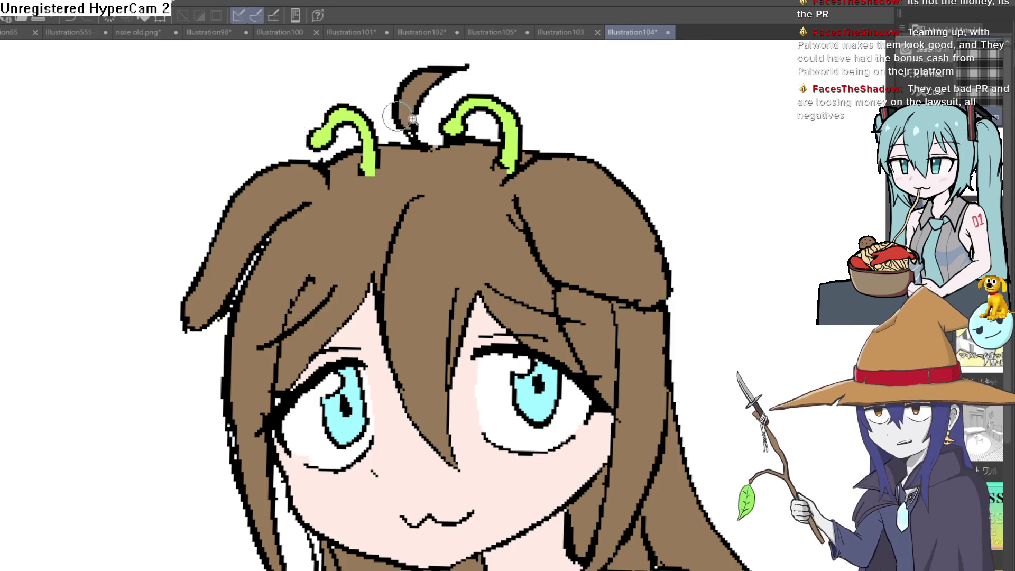
scroll(516, 131, down, 5)
scroll(523, 175, down, 1)
scroll(539, 208, up, 2)
scroll(527, 219, up, 2)
drag(526, 219, 490, 190)
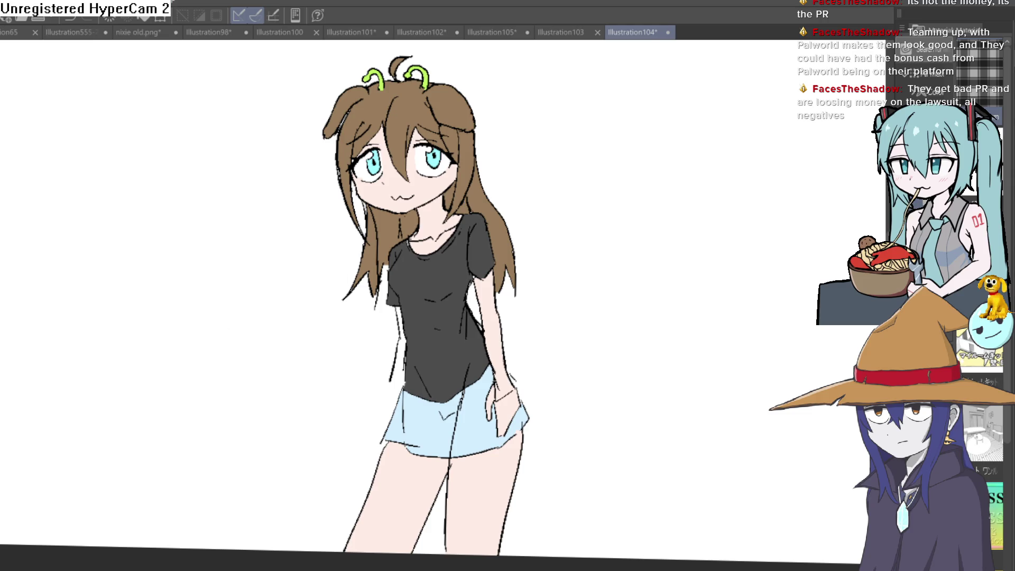
scroll(459, 236, up, 3)
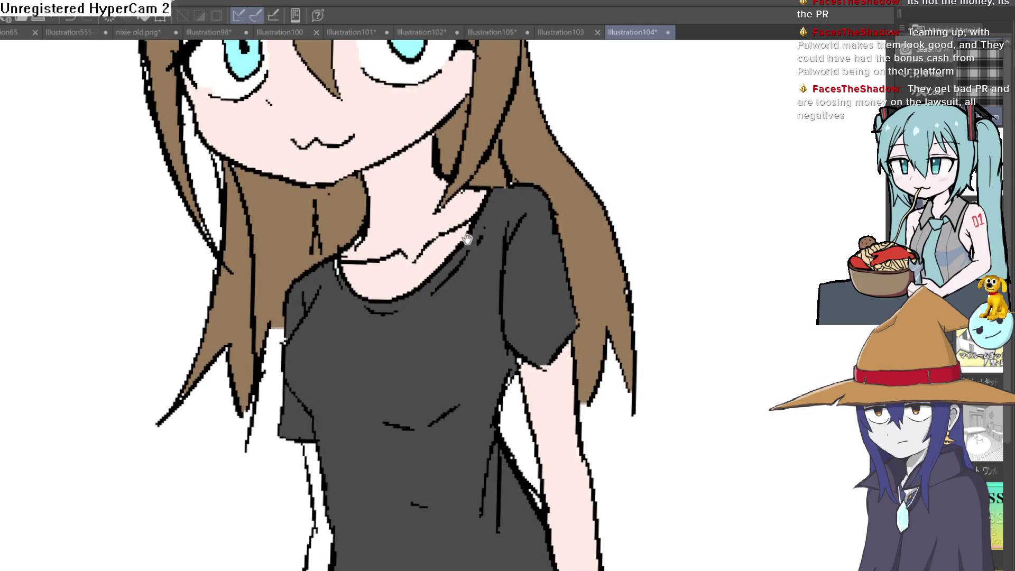
scroll(526, 279, down, 3)
scroll(570, 242, up, 1)
mouse_move(571, 243)
mouse_down()
mouse_move(559, 332)
mouse_move(567, 327)
mouse_up()
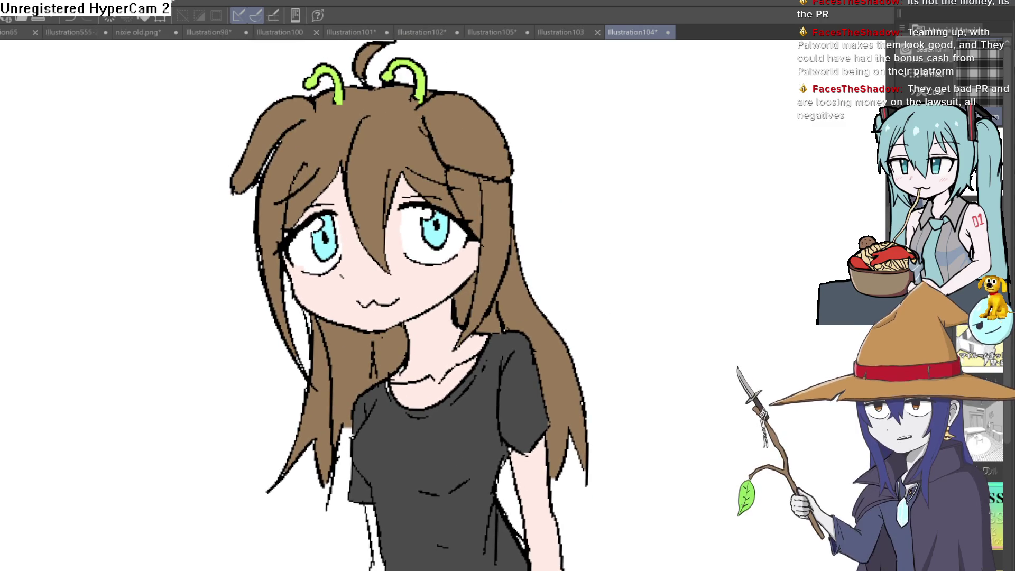
scroll(498, 188, down, 3)
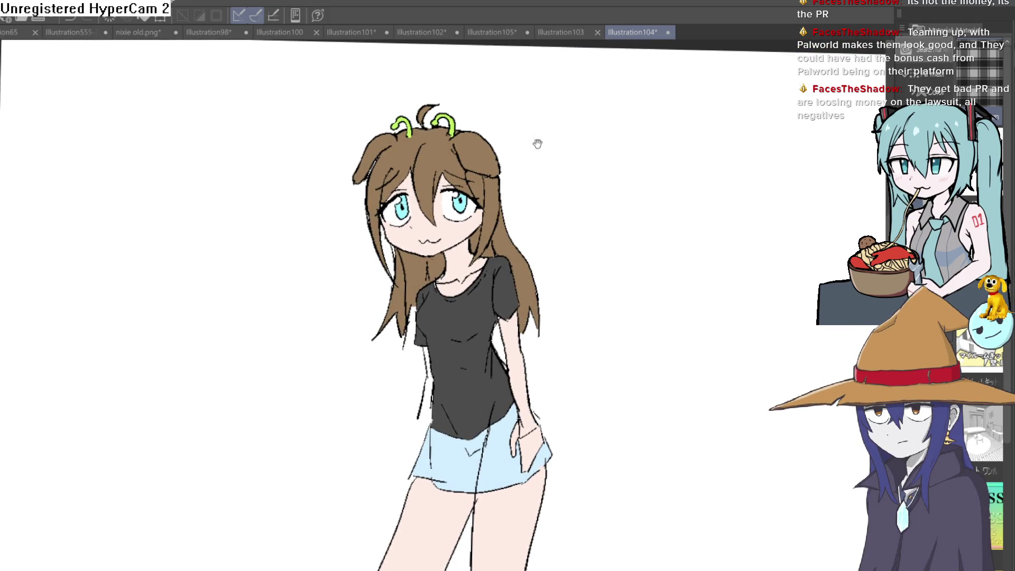
drag(540, 142, 542, 169)
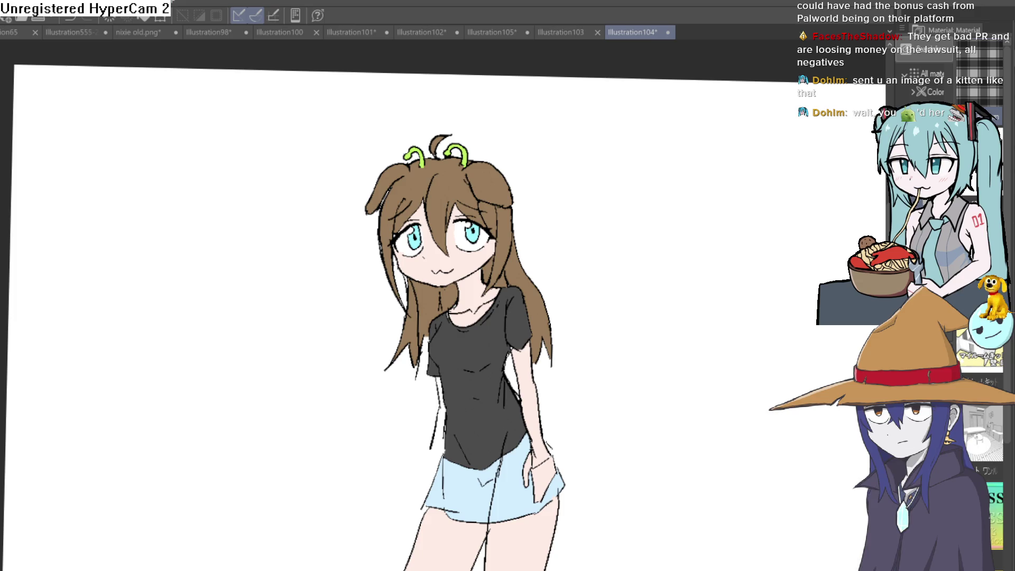
scroll(650, 279, up, 1)
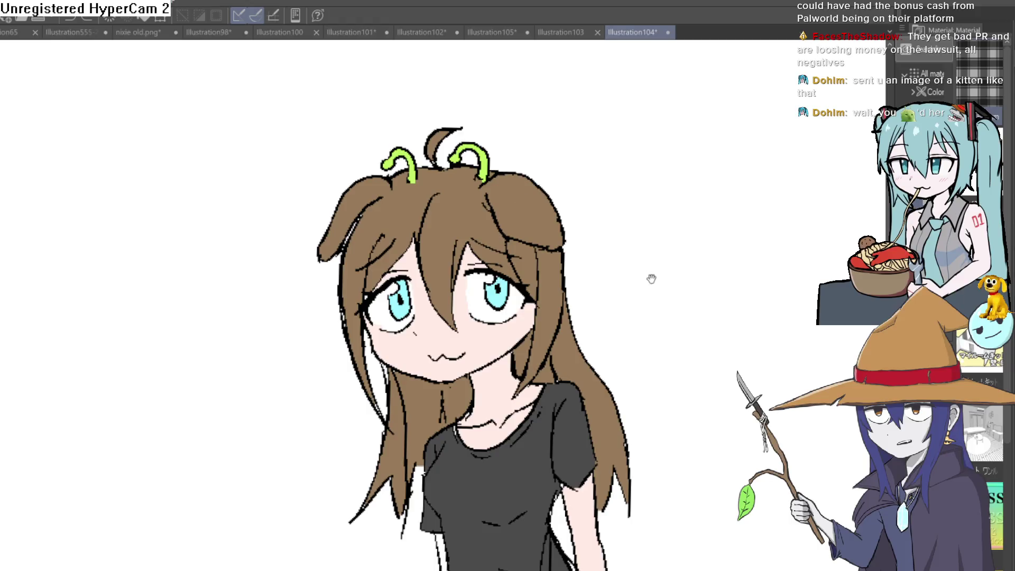
scroll(650, 279, up, 1)
scroll(483, 93, down, 1)
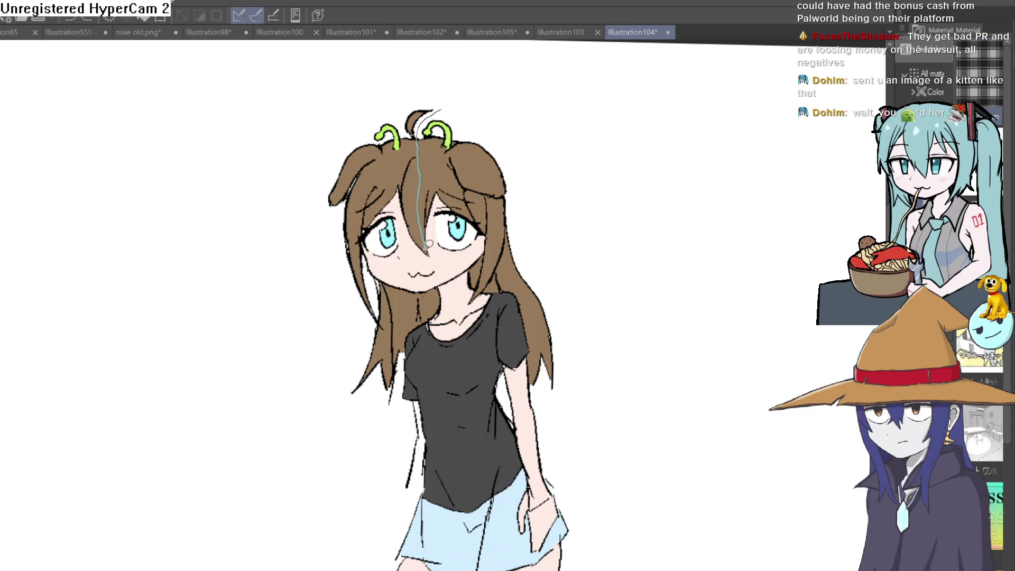
drag(426, 252, 413, 325)
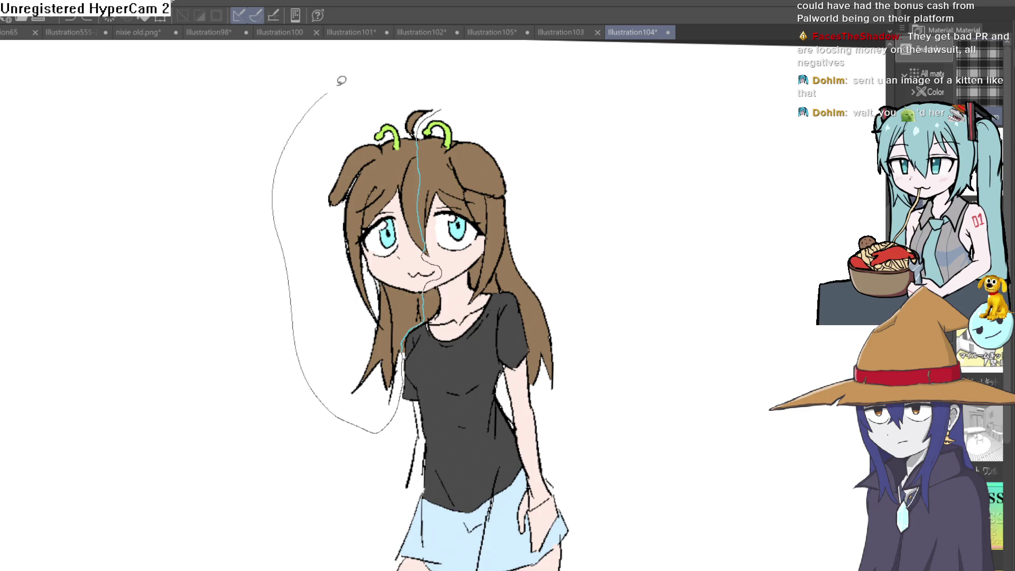
- Lasso the left side of the hair and transform it inward to slim it, then deselect
drag(448, 106, 448, 107)
key(ctrl+t)
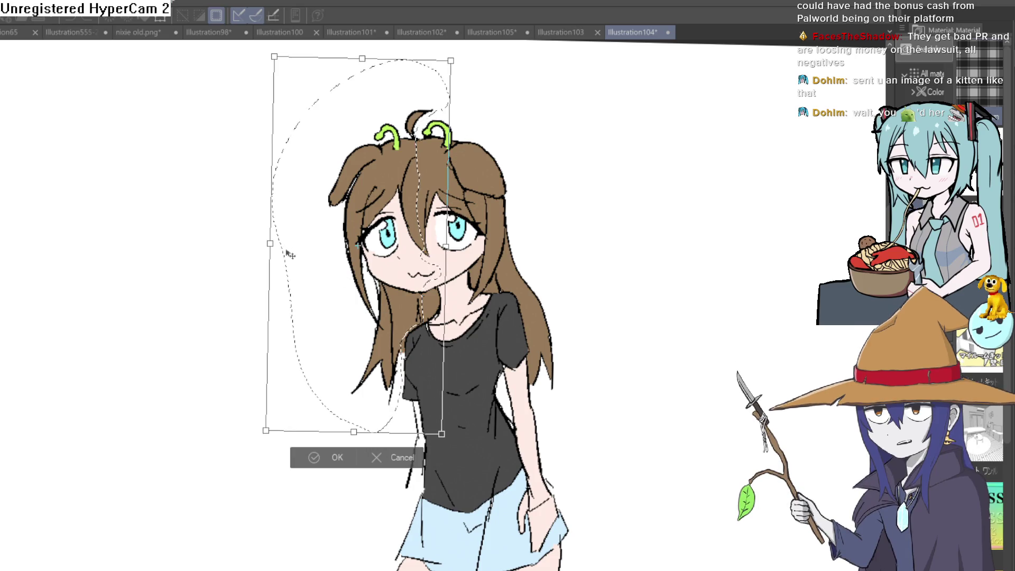
drag(295, 255, 282, 243)
key(Return)
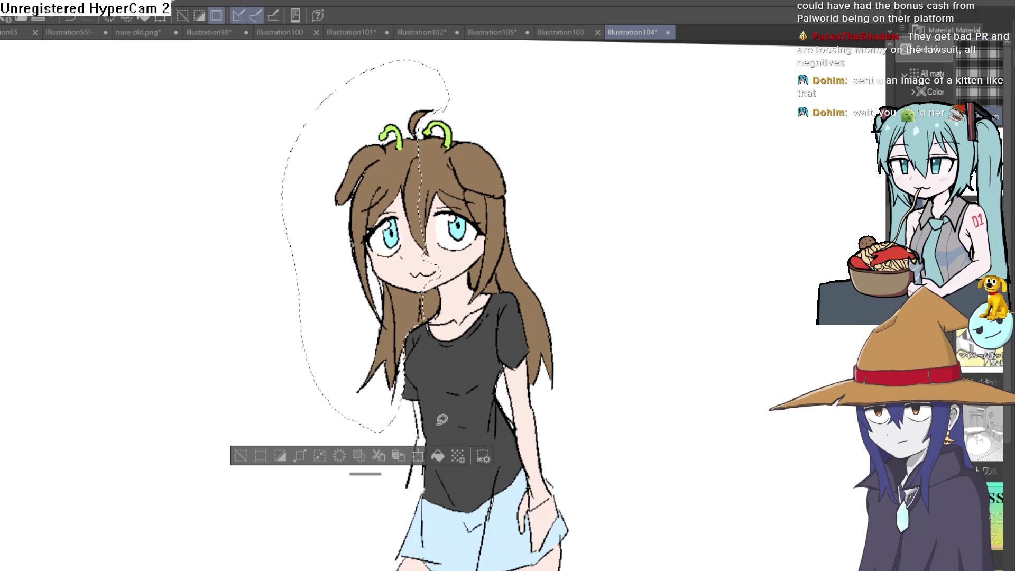
click(240, 455)
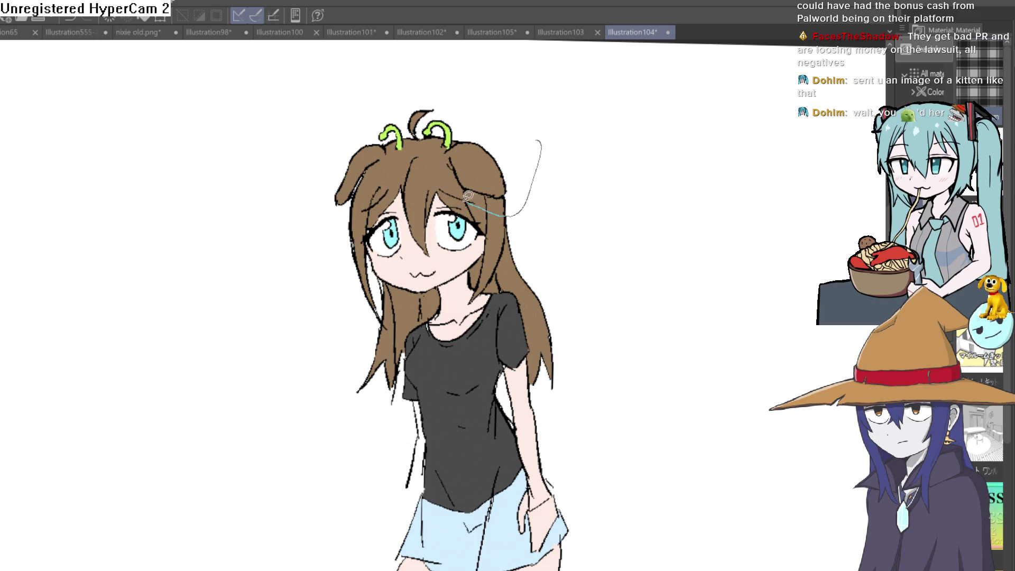
- Lasso the top of the head and squash the hair top downward, then step back and mirror the view to check
drag(302, 221, 539, 135)
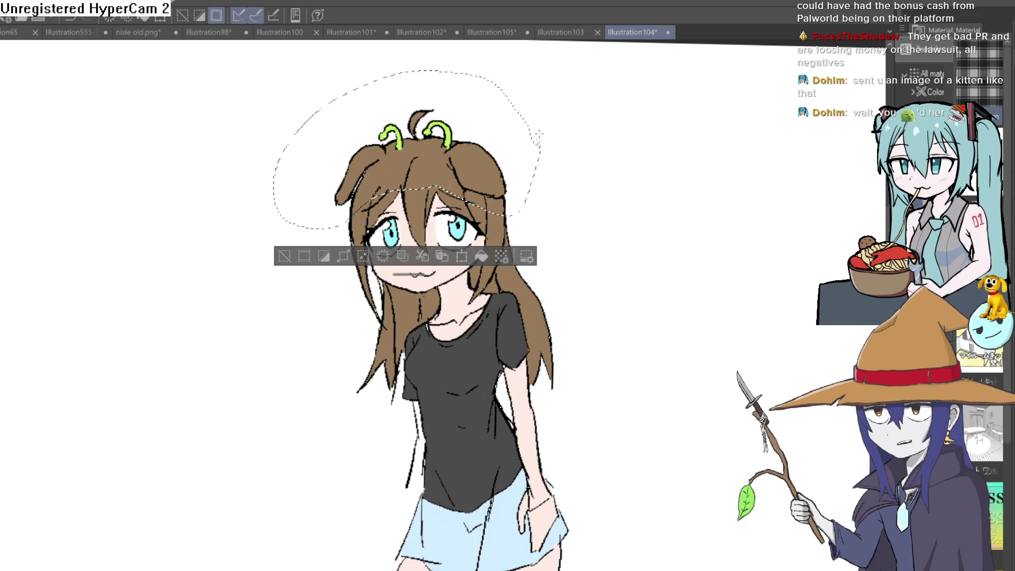
key(ctrl+t)
drag(410, 70, 409, 80)
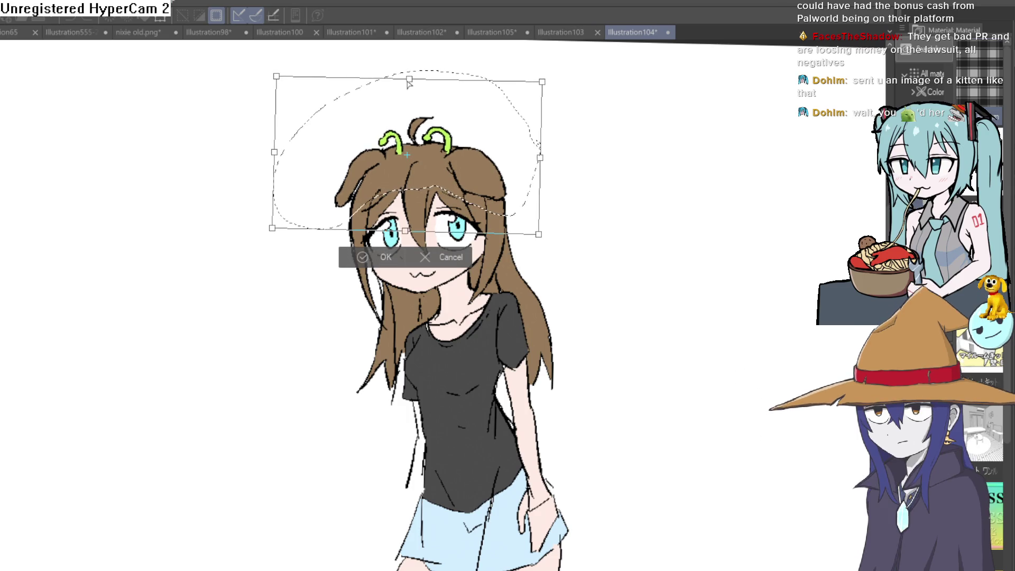
click(393, 259)
click(315, 220)
mouse_move(315, 219)
mouse_down()
mouse_move(619, 265)
mouse_move(614, 255)
mouse_move(571, 260)
mouse_up()
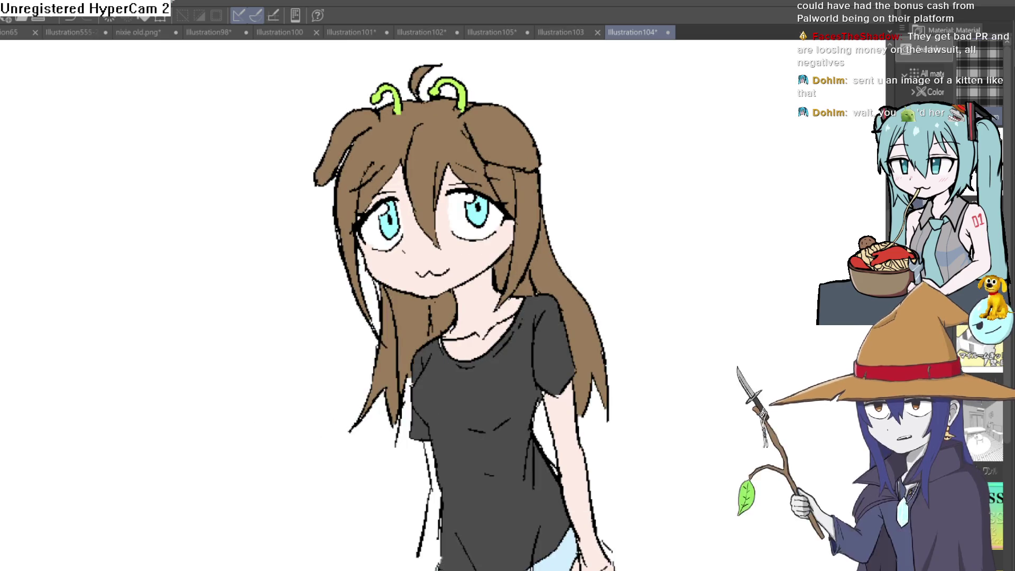
key(h)
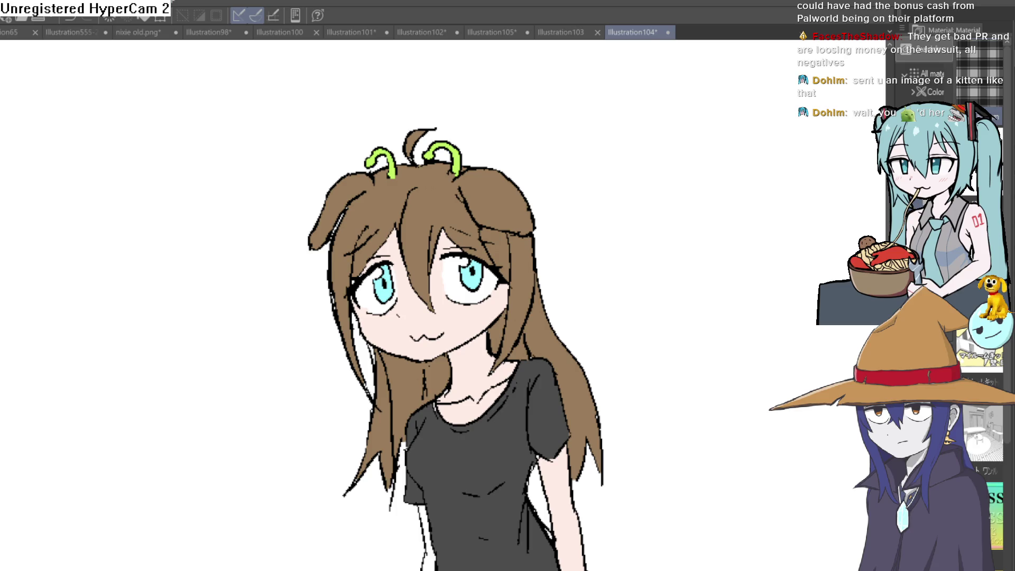
- Nudge the mirrored canvas view to inspect the drawing's proportions
drag(653, 279, 696, 297)
- Re-ink the girl's arm outline from shoulder down beside the shorts and erase stray outer lines
key(ctrl+d)
scroll(605, 362, down, 2)
scroll(604, 362, down, 2)
scroll(586, 315, up, 3)
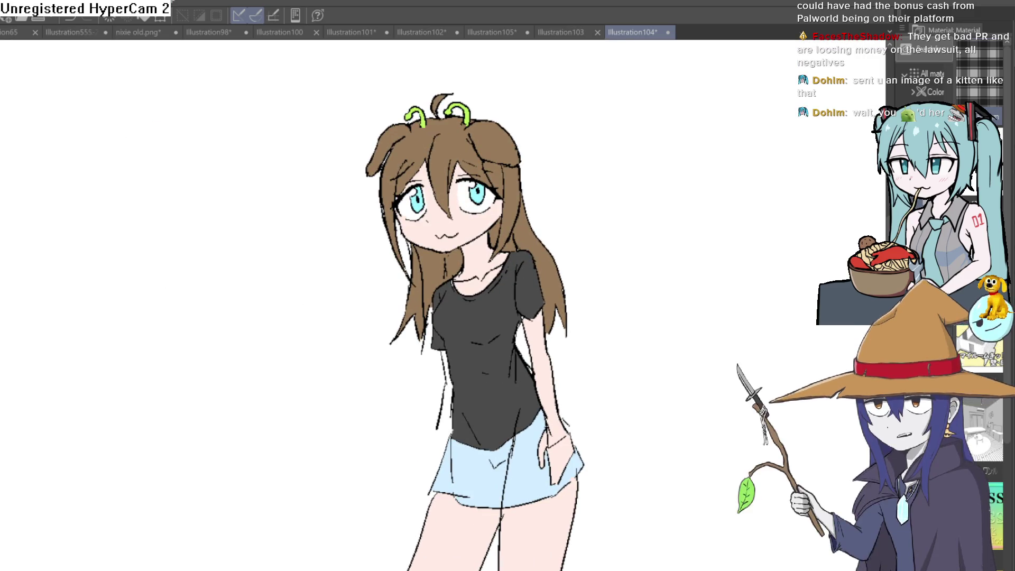
scroll(429, 374, up, 3)
scroll(430, 359, up, 2)
mouse_move(430, 358)
mouse_down()
mouse_move(401, 405)
mouse_move(405, 480)
mouse_up()
drag(445, 368, 423, 469)
mouse_move(421, 362)
mouse_down()
mouse_move(415, 471)
mouse_move(396, 436)
mouse_up()
drag(404, 374, 414, 473)
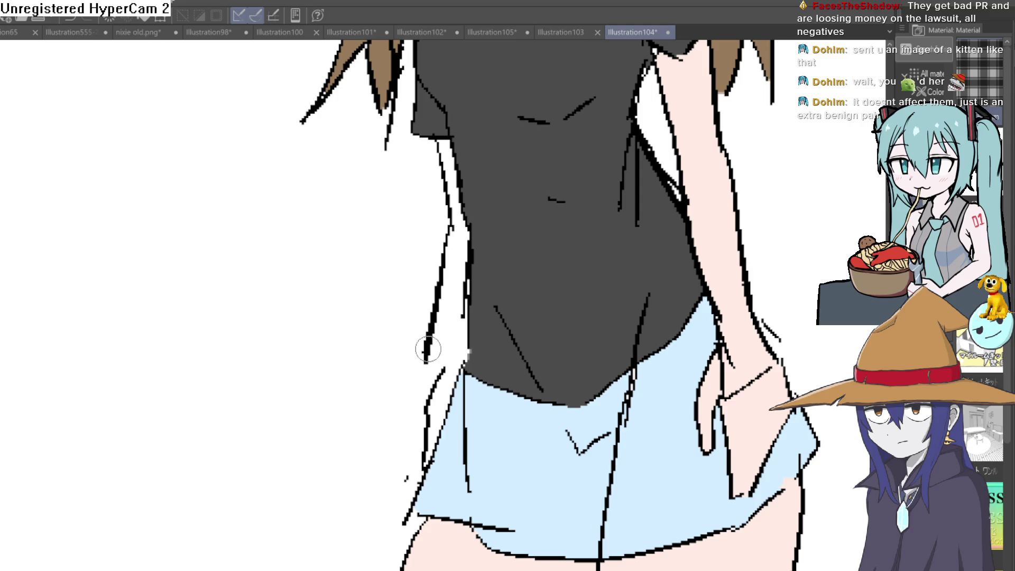
drag(414, 390, 408, 487)
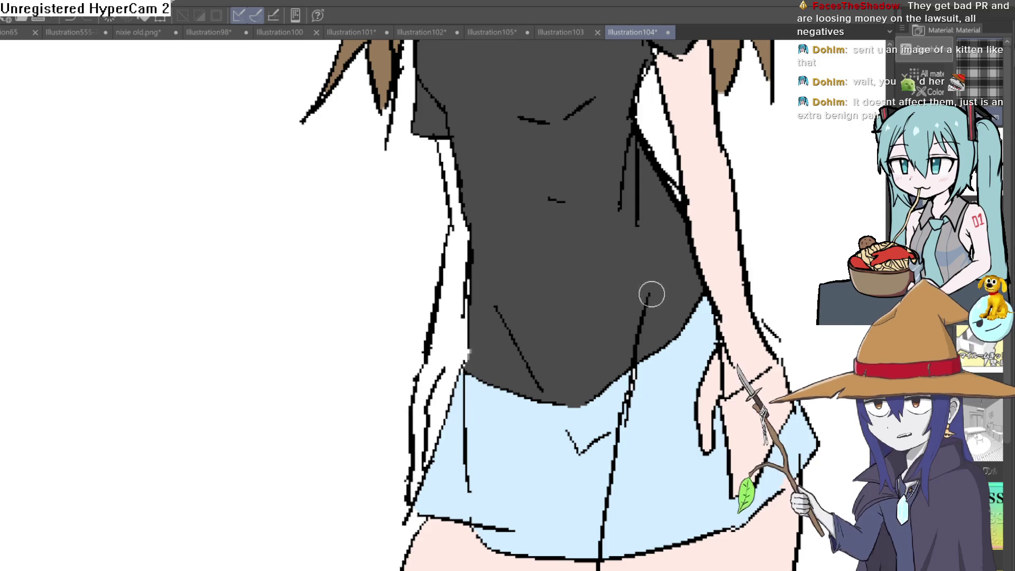
scroll(727, 271, down, 1)
drag(727, 271, 676, 370)
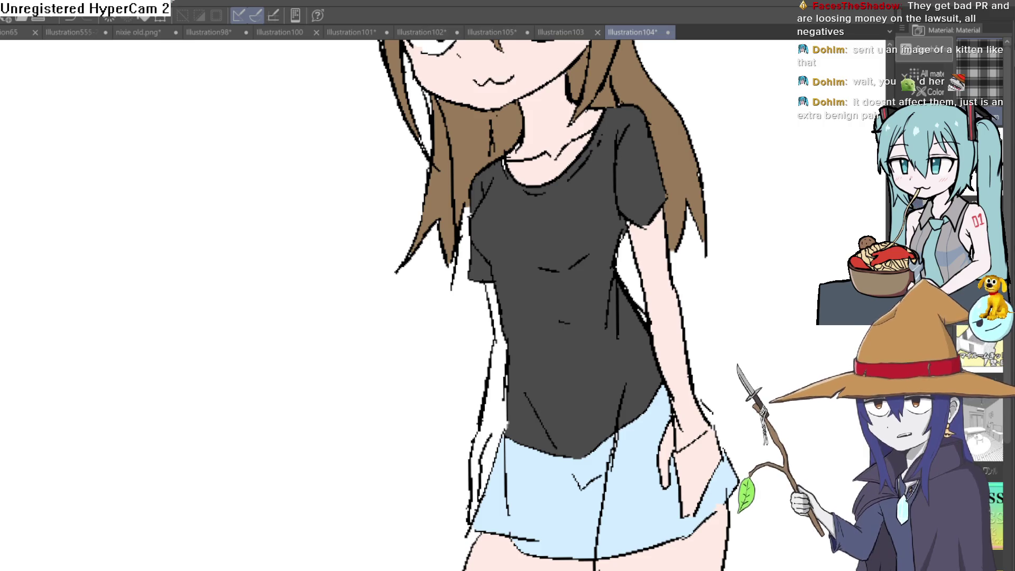
drag(732, 170, 700, 267)
scroll(696, 261, down, 3)
scroll(639, 277, up, 1)
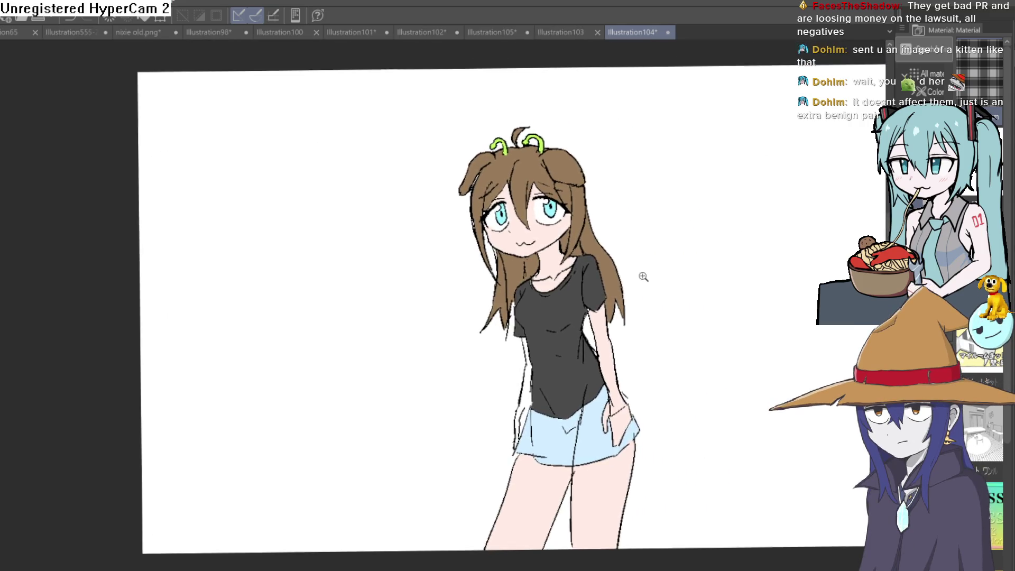
scroll(651, 267, up, 1)
scroll(654, 278, up, 1)
scroll(653, 279, up, 1)
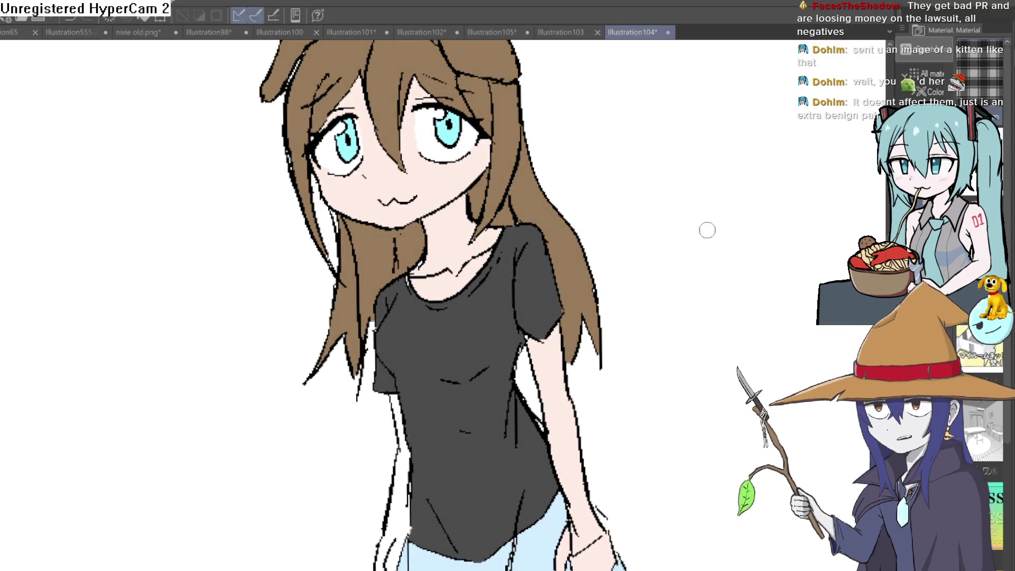
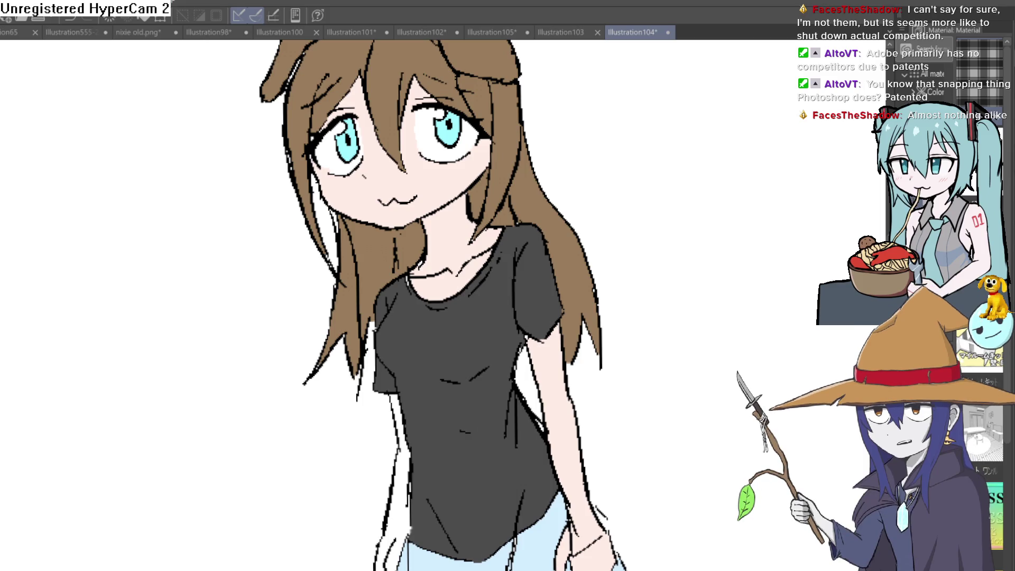
- Switch to the character lineup canvas and frame a close-up of Raven's head and horns
click(295, 32)
click(80, 32)
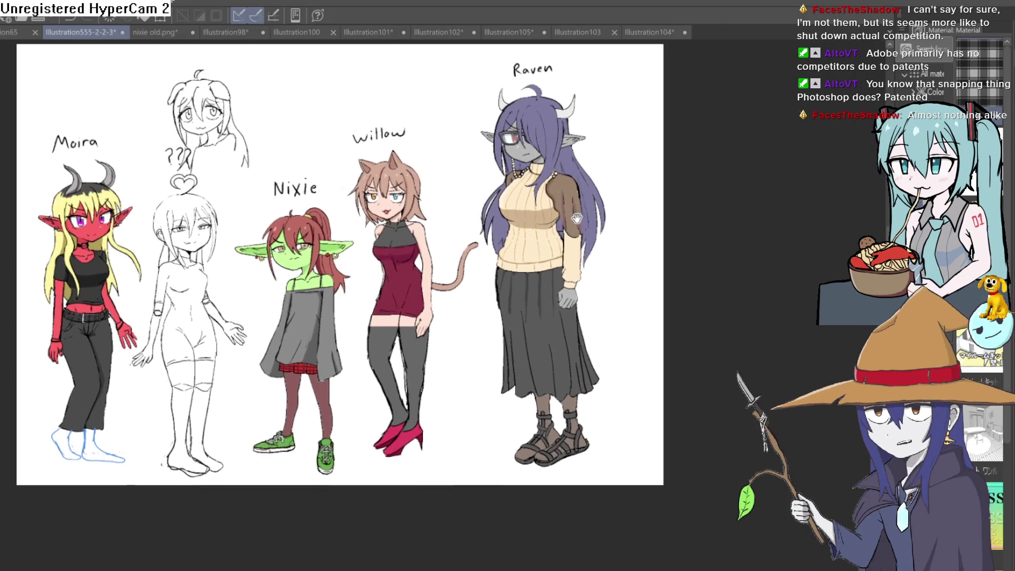
scroll(570, 258, up, 2)
scroll(570, 258, up, 2)
scroll(571, 257, down, 1)
mouse_move(717, 440)
mouse_down()
mouse_move(671, 271)
mouse_move(646, 351)
mouse_up()
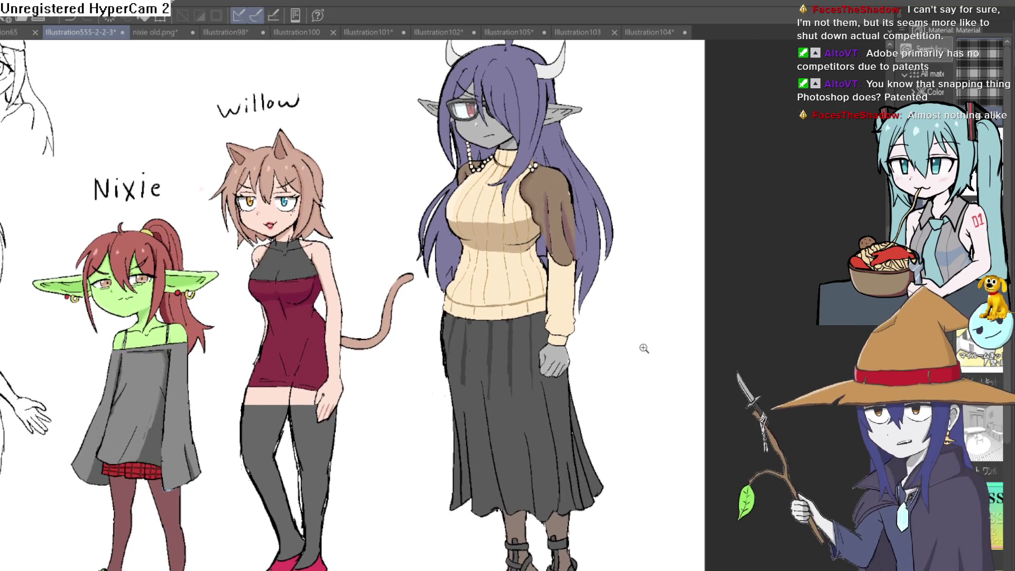
scroll(484, 317, up, 1)
scroll(485, 317, down, 1)
scroll(485, 316, up, 1)
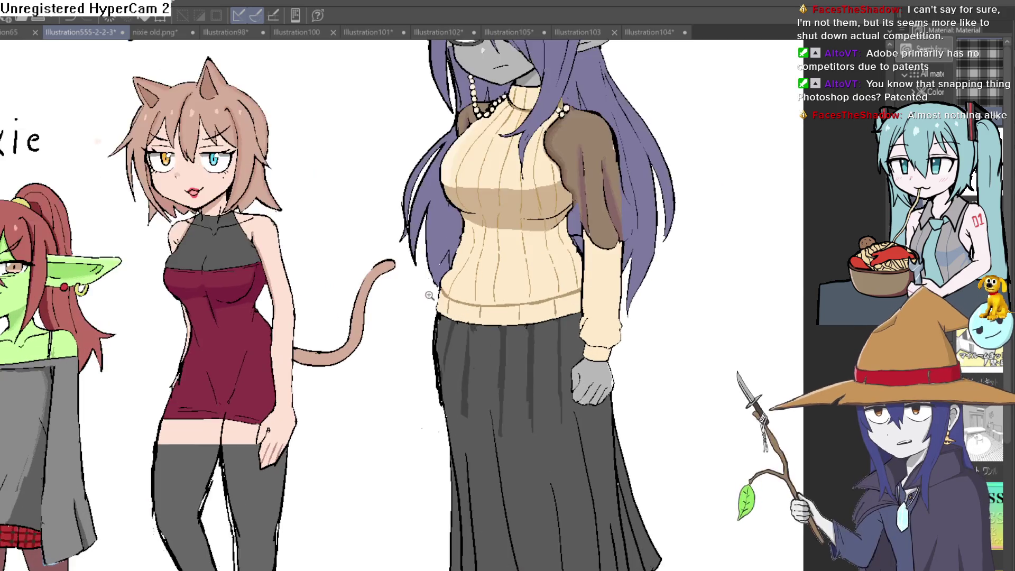
scroll(484, 317, up, 2)
scroll(515, 357, up, 1)
scroll(558, 404, up, 1)
scroll(557, 404, down, 2)
scroll(557, 405, down, 1)
drag(623, 391, 618, 336)
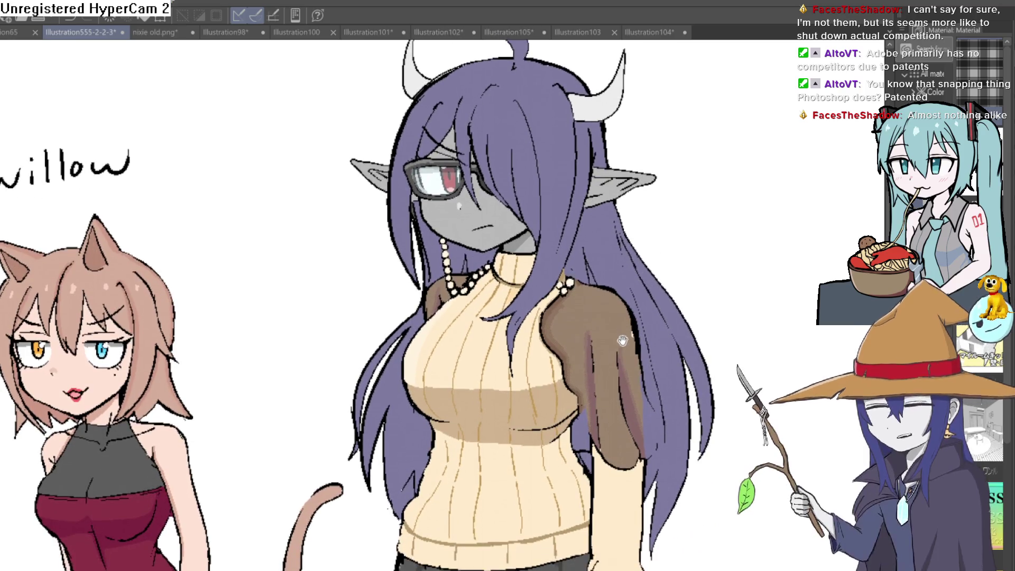
scroll(617, 335, down, 1)
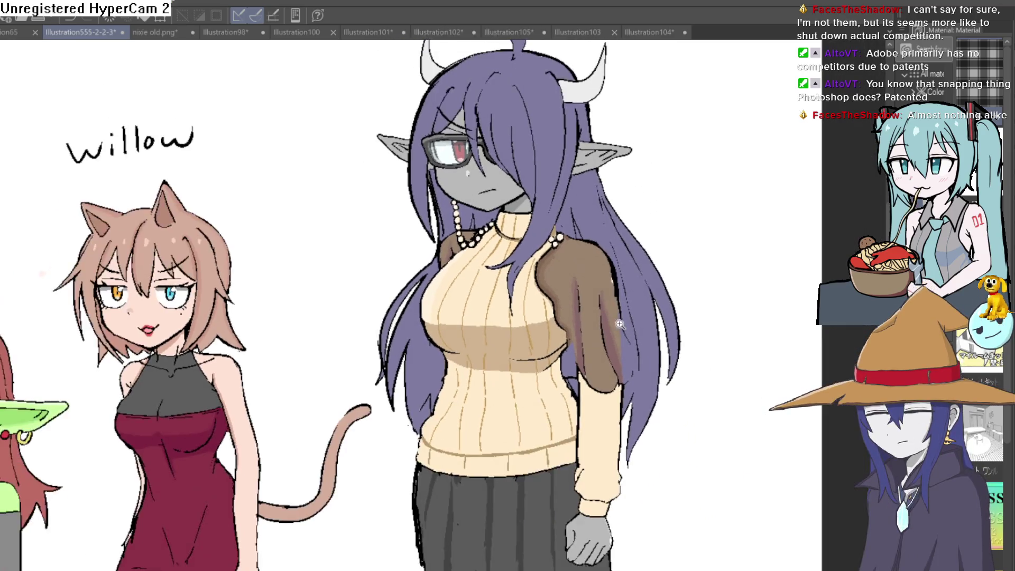
scroll(617, 336, down, 1)
scroll(635, 323, up, 3)
drag(635, 324, 646, 380)
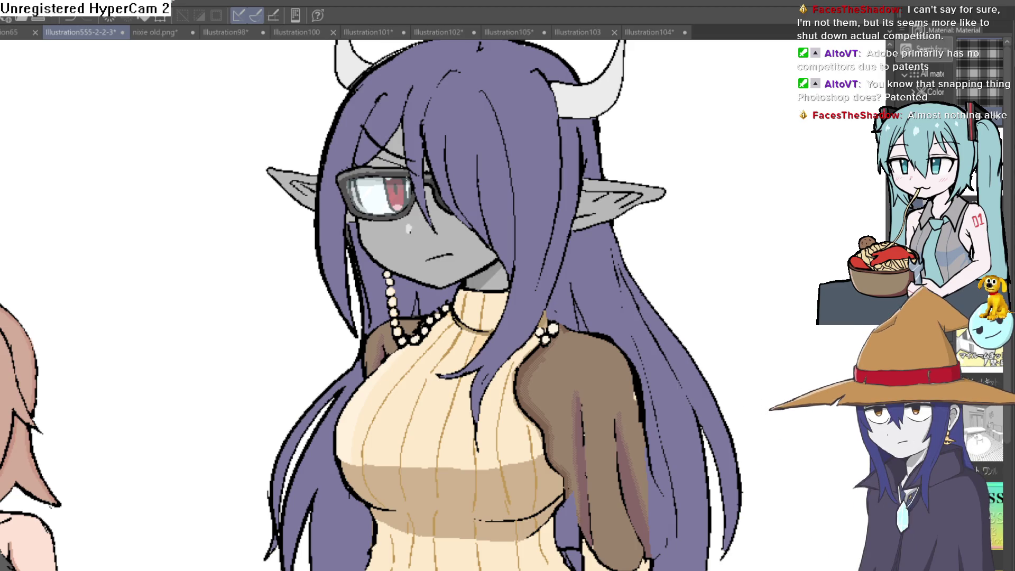
scroll(716, 390, down, 2)
scroll(717, 389, up, 1)
scroll(717, 389, down, 2)
scroll(717, 389, up, 1)
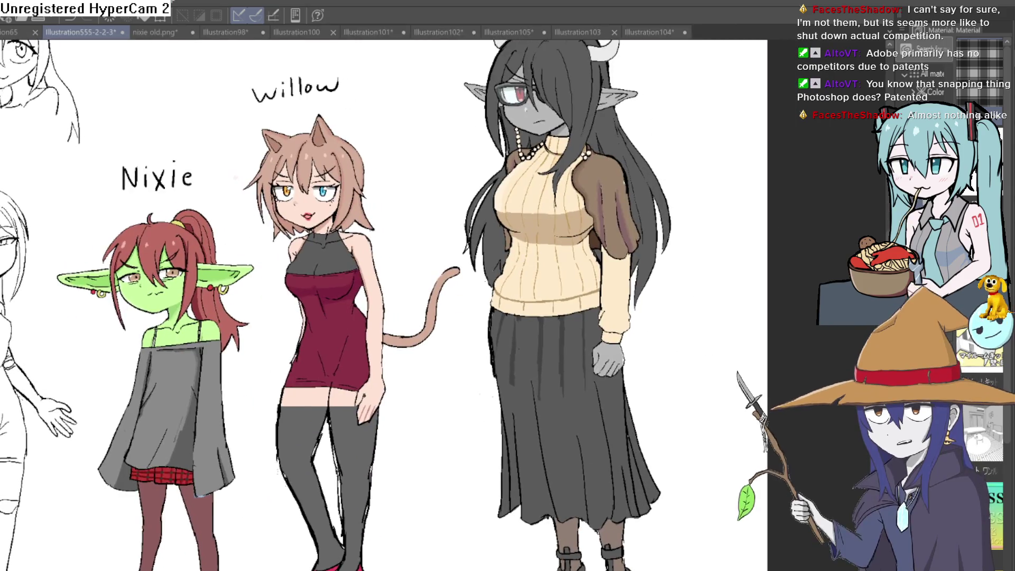
scroll(721, 253, up, 2)
scroll(578, 378, down, 1)
scroll(596, 349, down, 2)
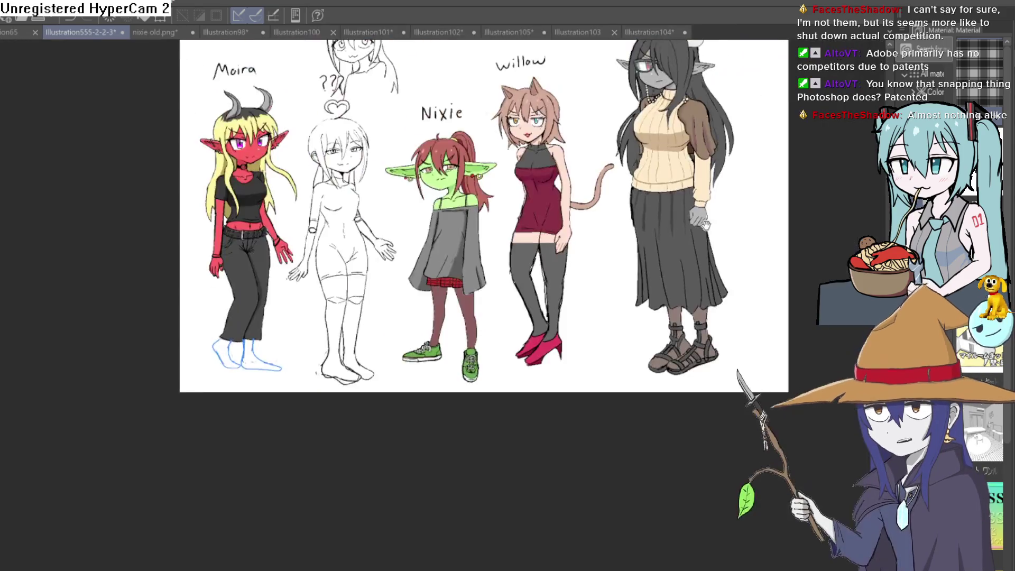
scroll(608, 333, up, 1)
scroll(608, 324, up, 2)
scroll(607, 323, down, 3)
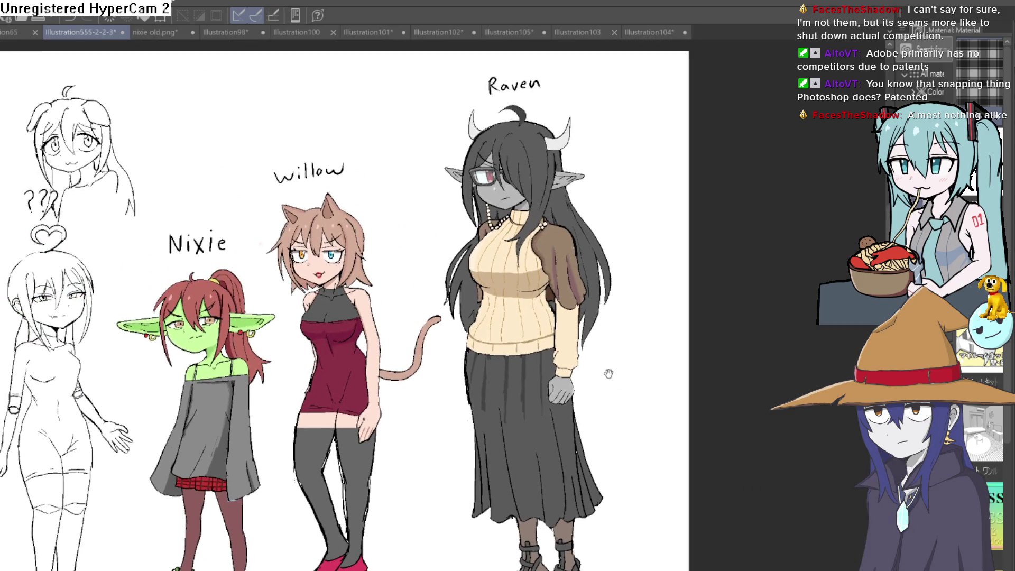
scroll(608, 373, up, 1)
scroll(562, 247, up, 2)
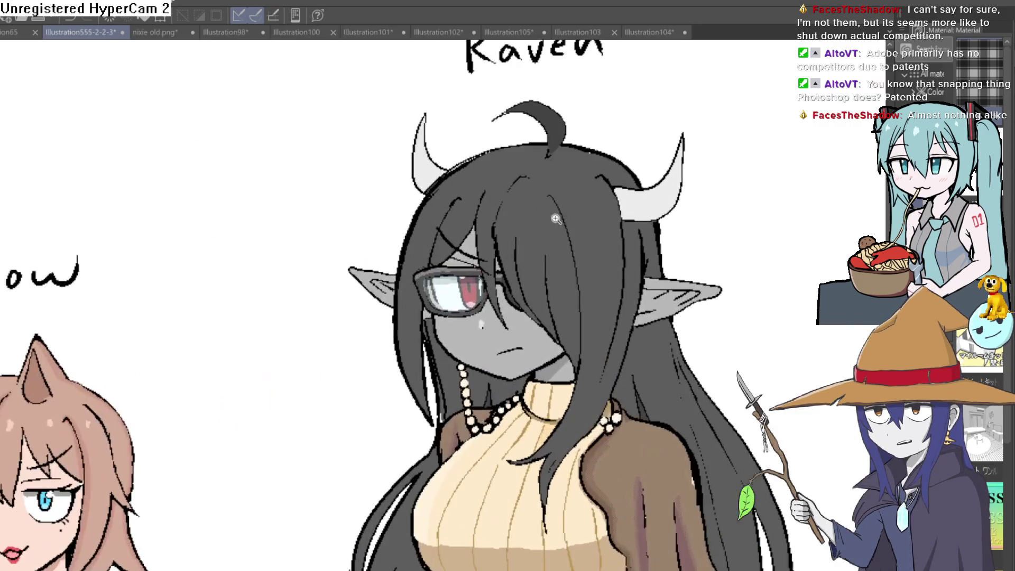
scroll(606, 253, up, 1)
drag(606, 252, 597, 249)
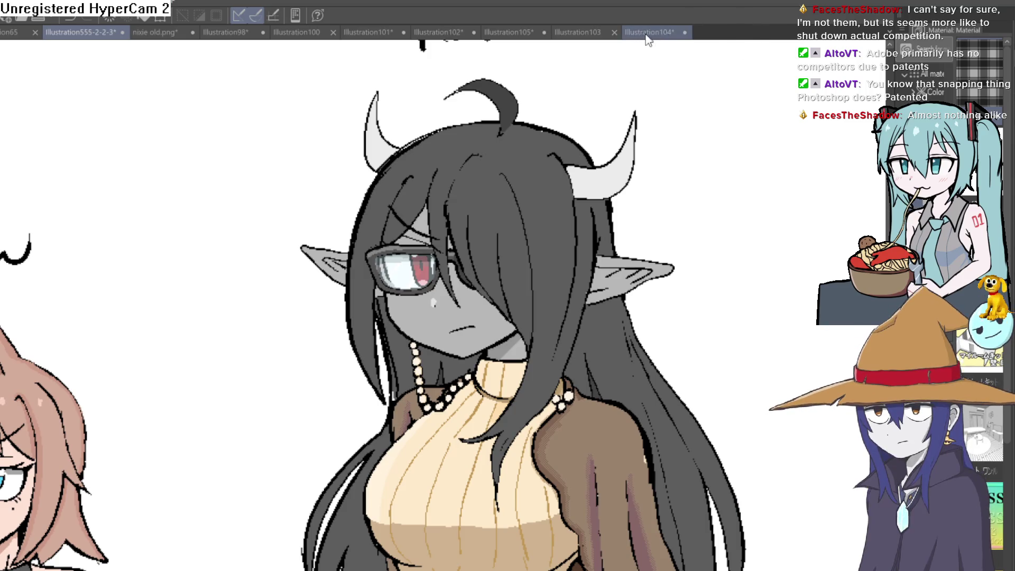
click(171, 28)
- Browse the open canvases from the stick figure through the face sketches to the Budweiser-cap man
click(217, 29)
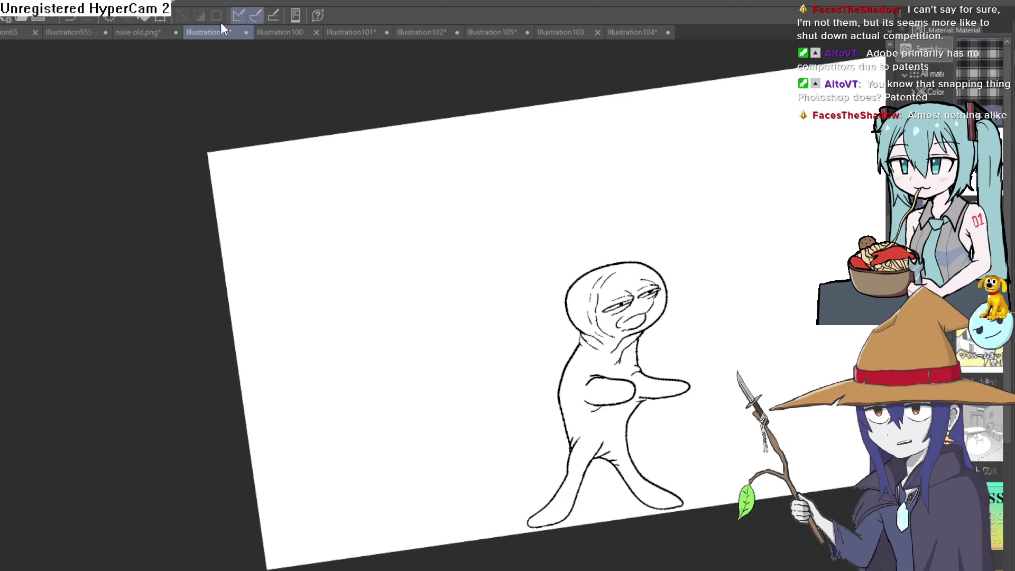
click(282, 32)
click(360, 31)
click(440, 25)
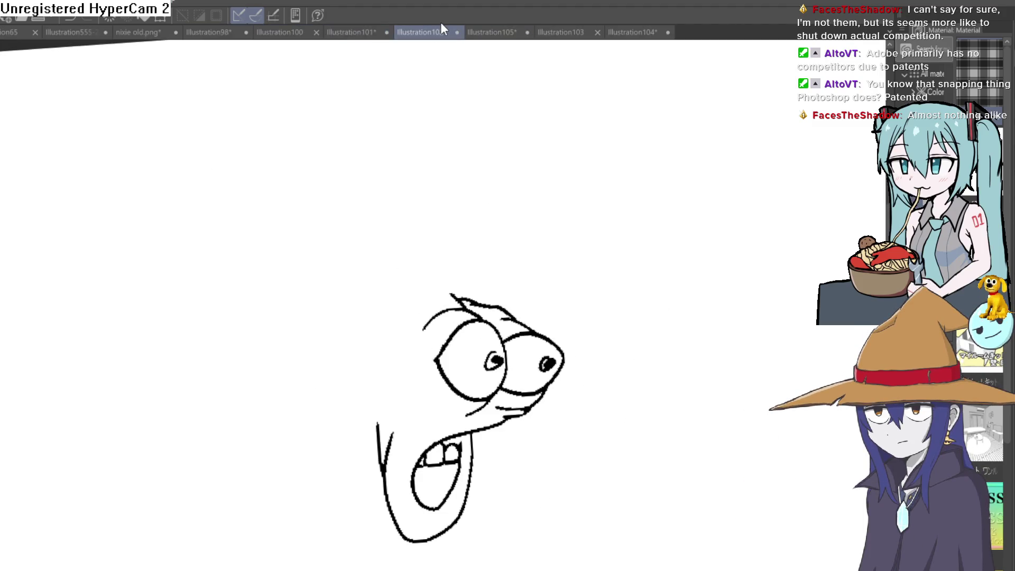
click(512, 26)
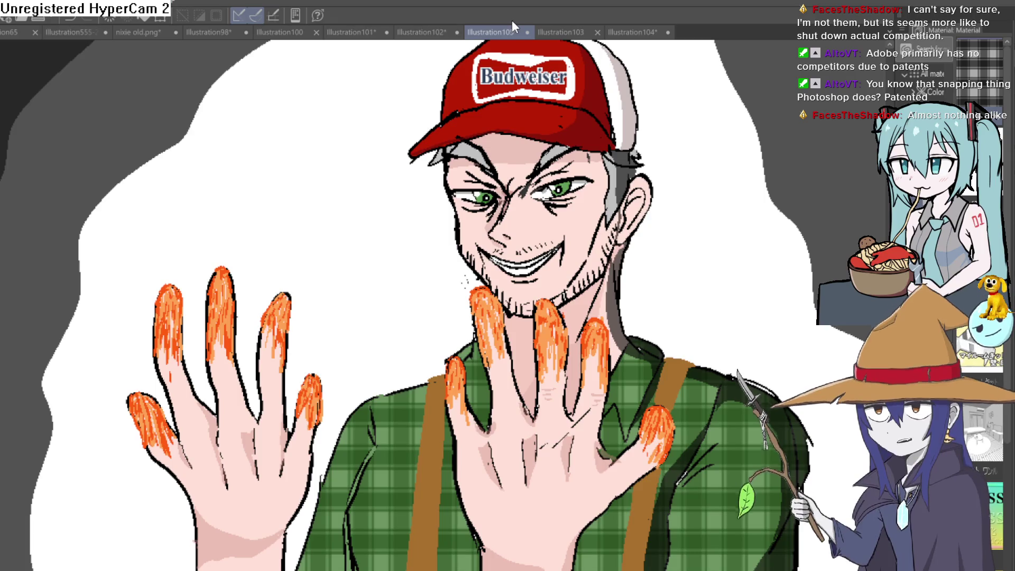
scroll(743, 227, down, 2)
scroll(686, 294, down, 1)
- Check the Budweiser-cap man drawing with a mirrored view, then return to the brown-haired girl
drag(685, 293, 691, 266)
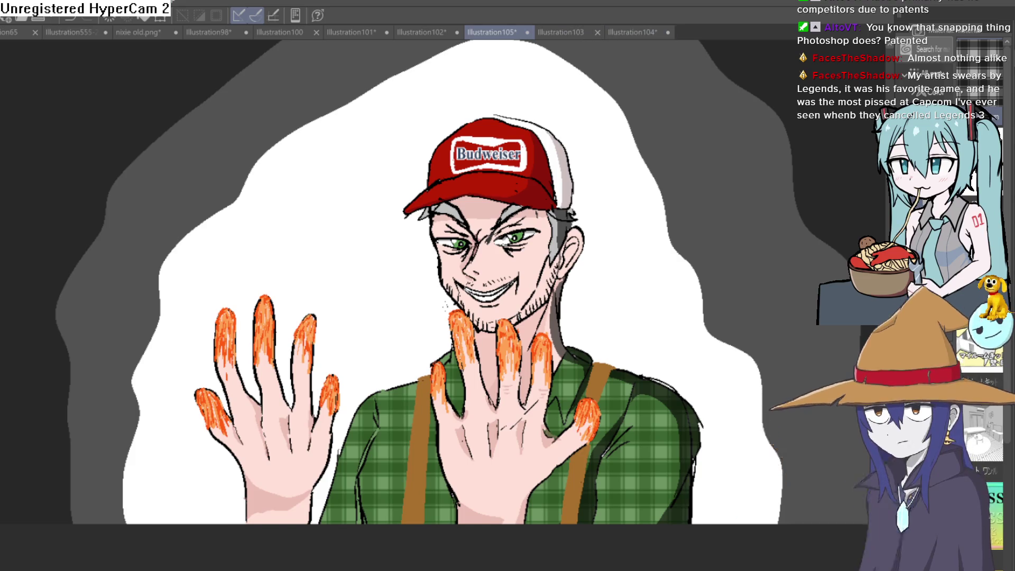
key(h)
key(h)
key(h)
key(h)
click(635, 32)
scroll(655, 240, down, 2)
scroll(648, 240, down, 1)
scroll(621, 241, up, 1)
scroll(608, 244, up, 1)
scroll(607, 245, down, 1)
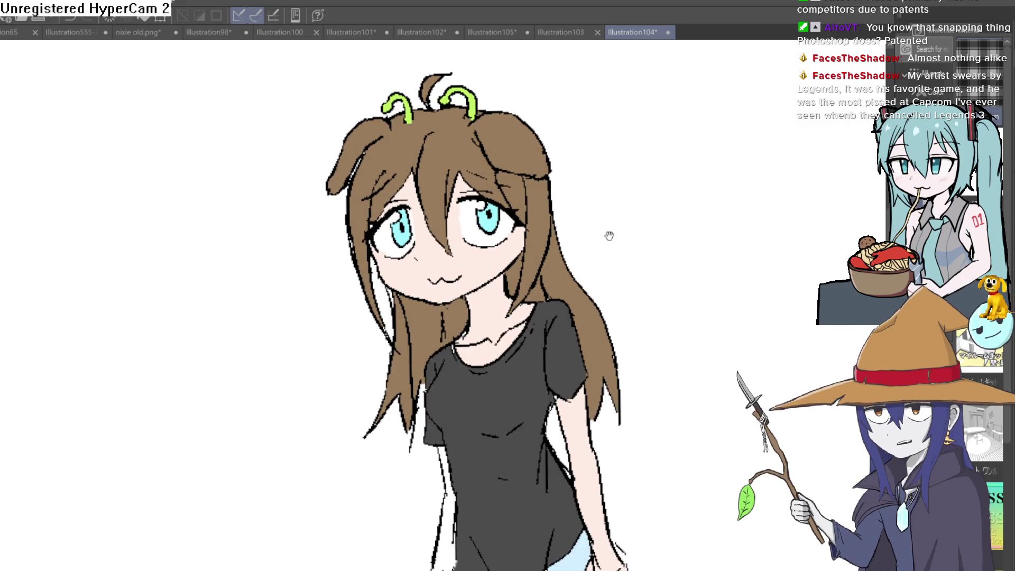
scroll(607, 233, up, 1)
scroll(612, 241, up, 1)
- Frame the girl's head and antennae and mirror the canvas view to check her
drag(614, 245, 603, 205)
scroll(603, 205, down, 1)
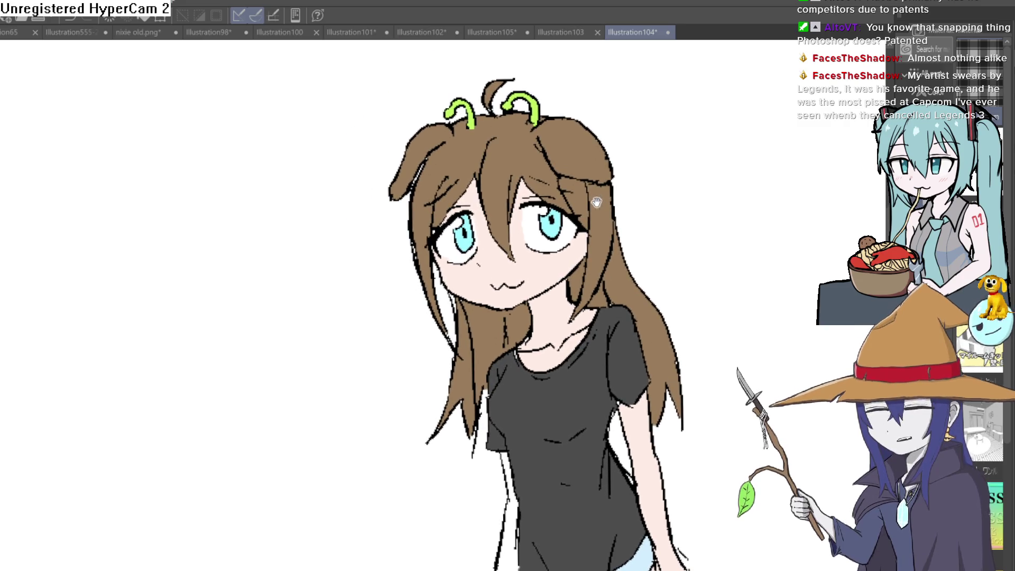
scroll(594, 199, up, 2)
scroll(590, 171, down, 1)
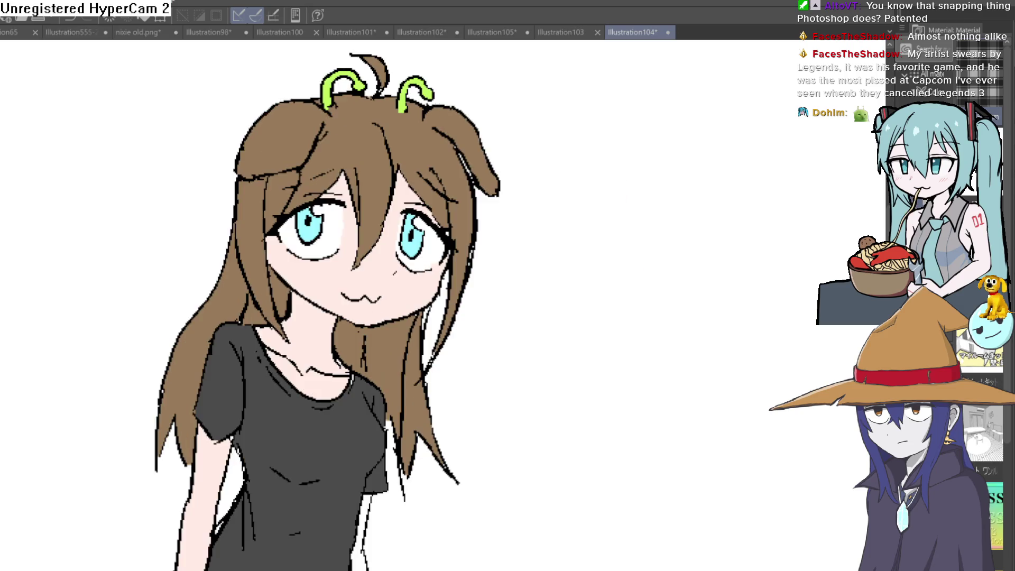
key(h)
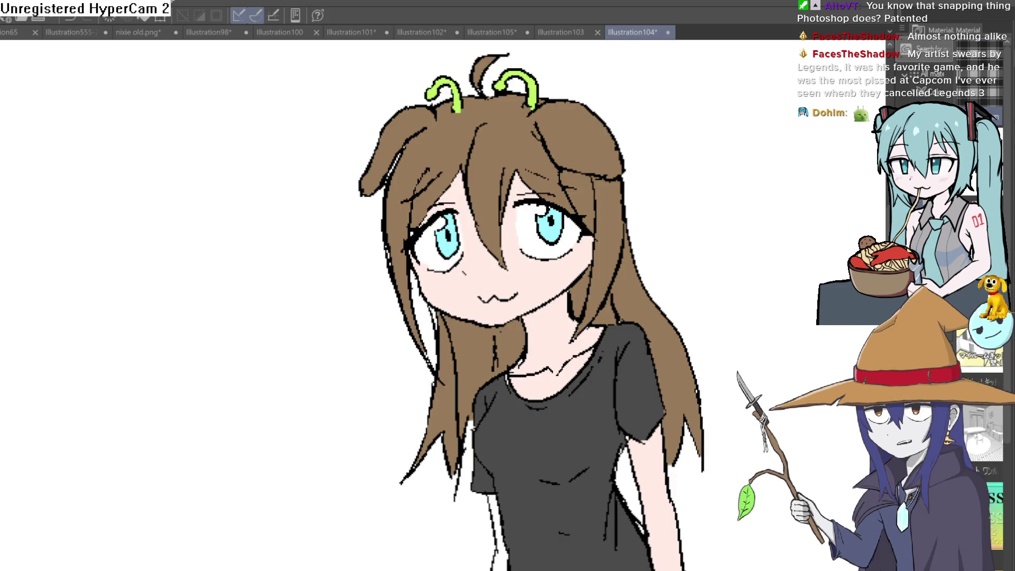
- Outline the outstretched hand's fingers and edges in the space left of the girl, erasing a stray line
drag(307, 164, 267, 240)
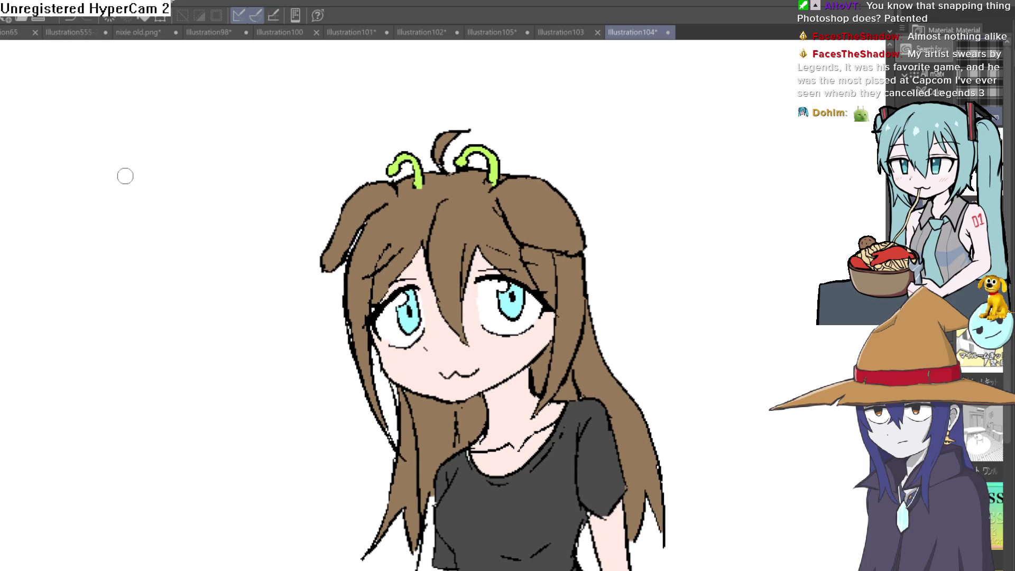
mouse_move(102, 173)
mouse_down()
mouse_move(179, 153)
mouse_move(213, 170)
mouse_move(160, 182)
mouse_up()
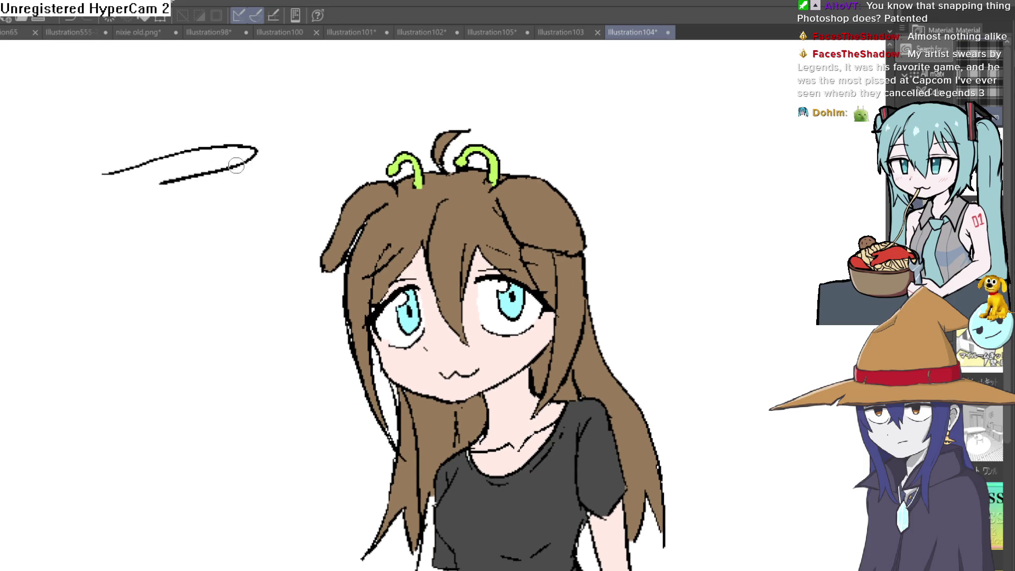
mouse_move(238, 146)
mouse_down()
mouse_move(198, 136)
mouse_move(238, 131)
mouse_move(99, 125)
mouse_up()
mouse_move(156, 187)
mouse_down()
mouse_move(168, 231)
mouse_move(82, 209)
mouse_up()
key(e)
drag(150, 162, 100, 174)
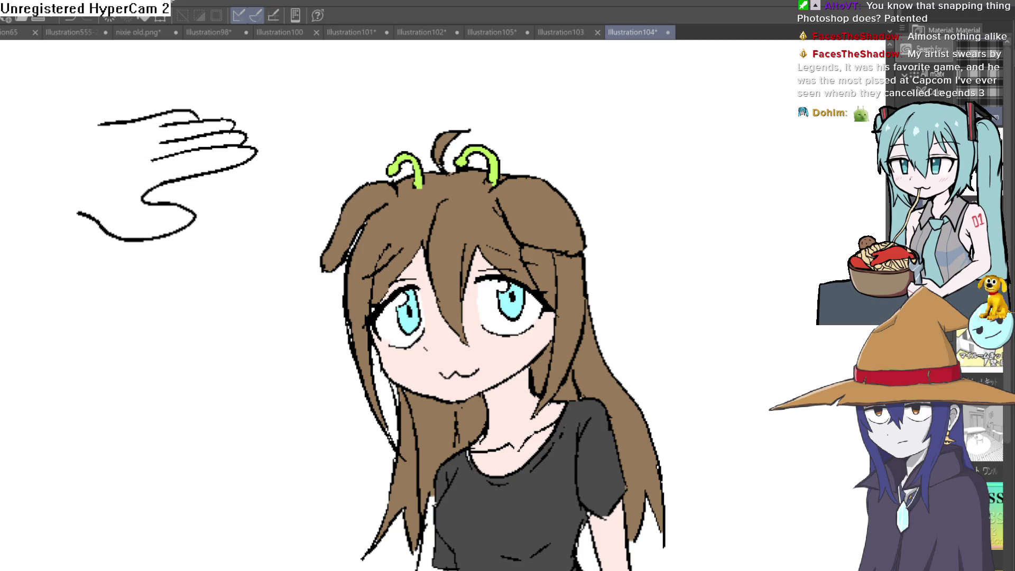
drag(118, 125, 42, 133)
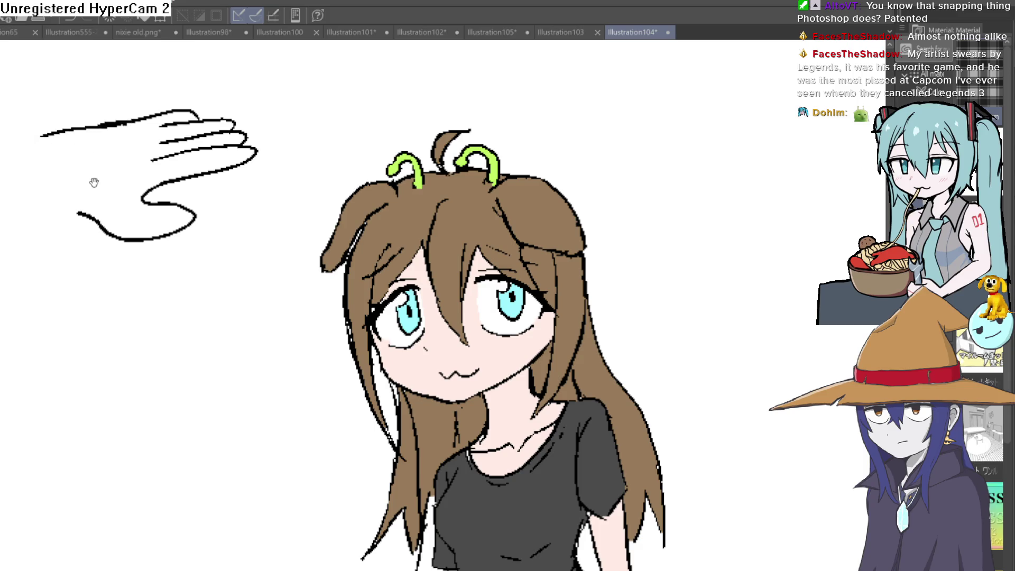
- Extend the arm's top and lower edges leftward, redoing an overlong stroke, and fill the hand with skin tone
drag(131, 217, 369, 254)
drag(306, 242, 115, 232)
drag(277, 174, 31, 203)
key(ctrl+z)
mouse_move(259, 173)
mouse_down()
mouse_move(68, 182)
mouse_move(118, 230)
mouse_up()
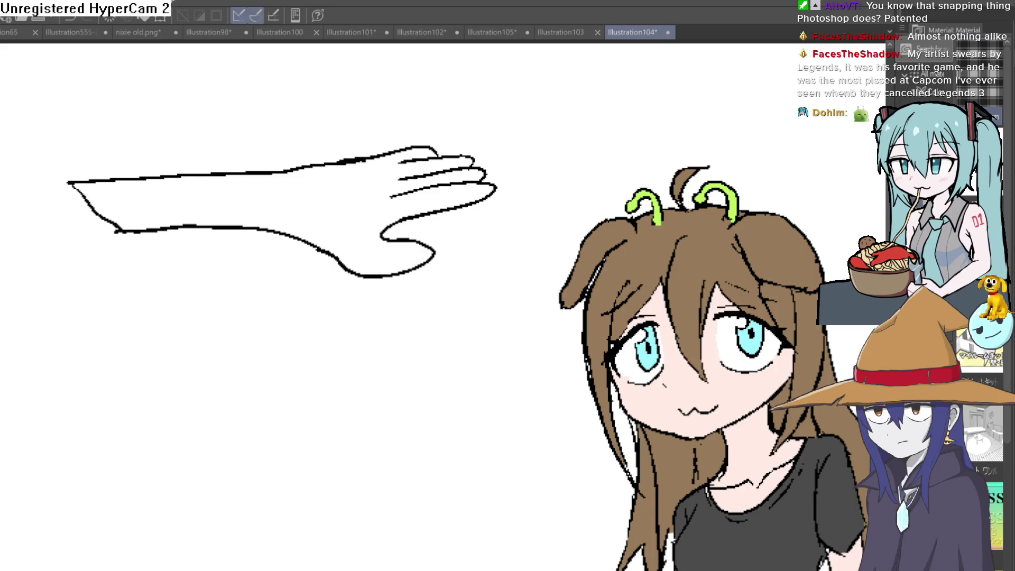
click(228, 201)
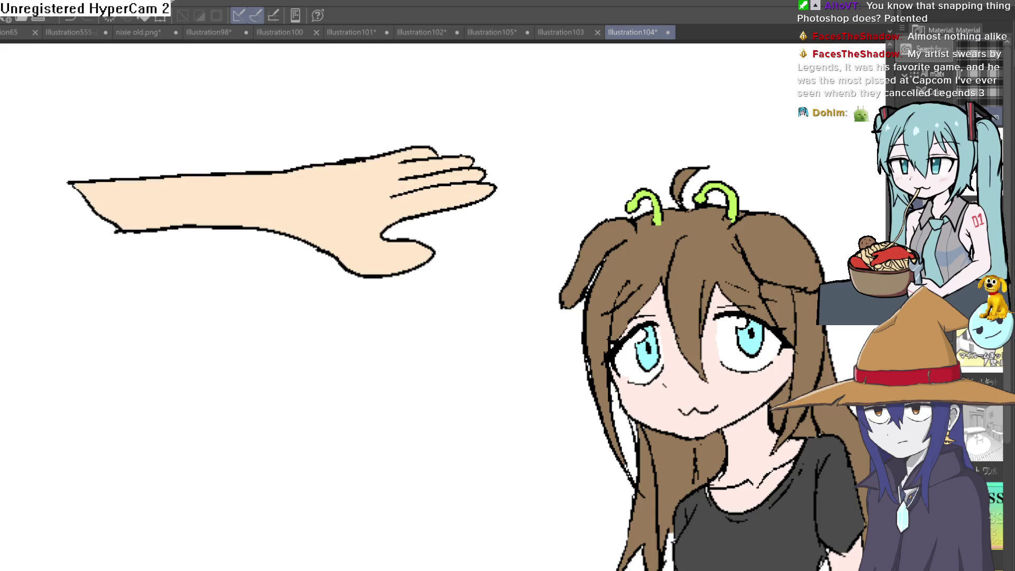
- Lasso the filled hand and transform it to rest on top of the girl's head
drag(223, 94, 213, 93)
scroll(417, 211, down, 3)
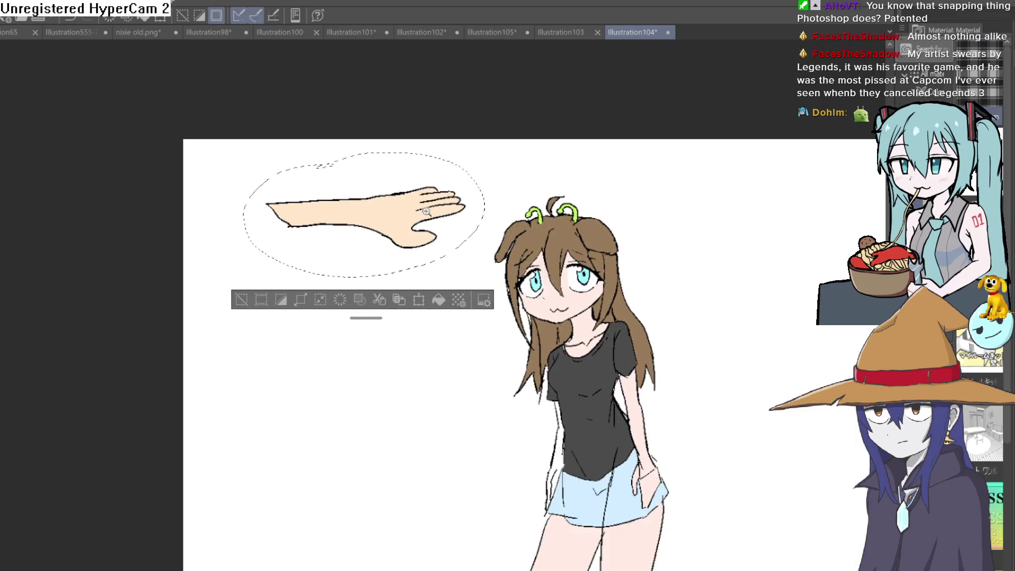
key(ctrl+t)
mouse_move(403, 256)
mouse_down()
mouse_move(516, 252)
mouse_move(506, 204)
mouse_move(485, 250)
mouse_up()
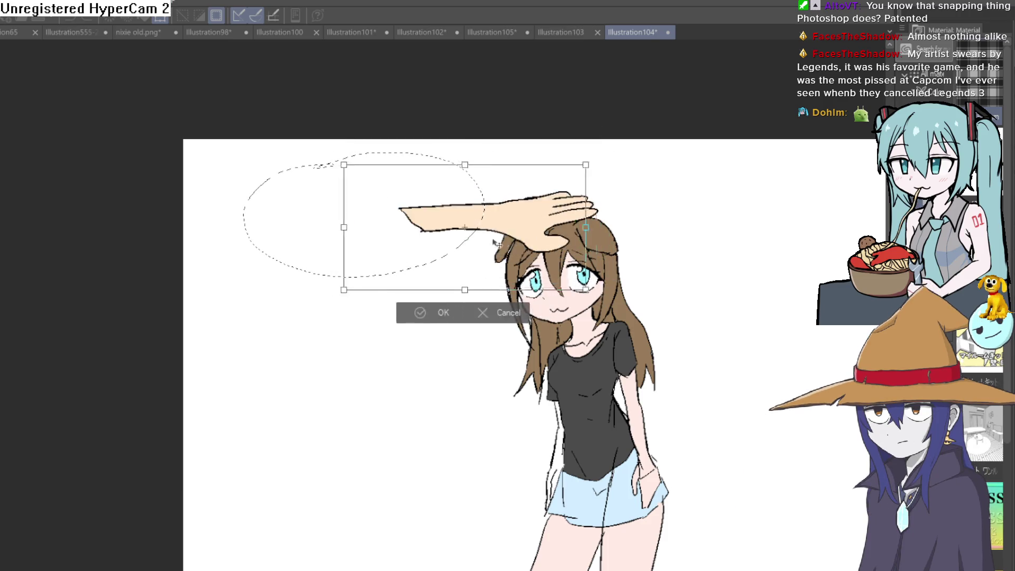
click(469, 308)
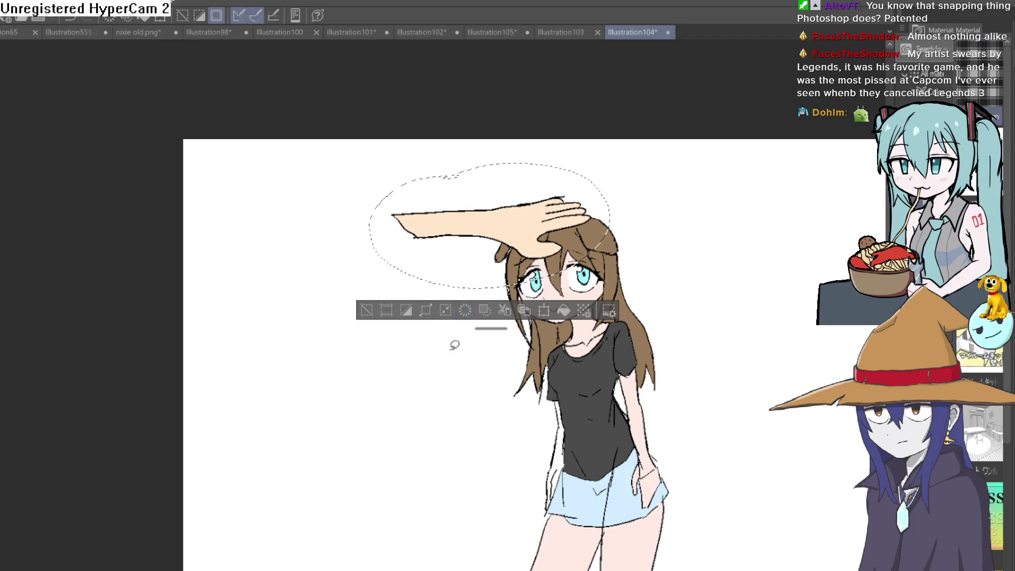
- Revert the hand's move so it floats beside her head, with the canvas tilted slightly clockwise
key(ctrl+z)
key(ctrl+d)
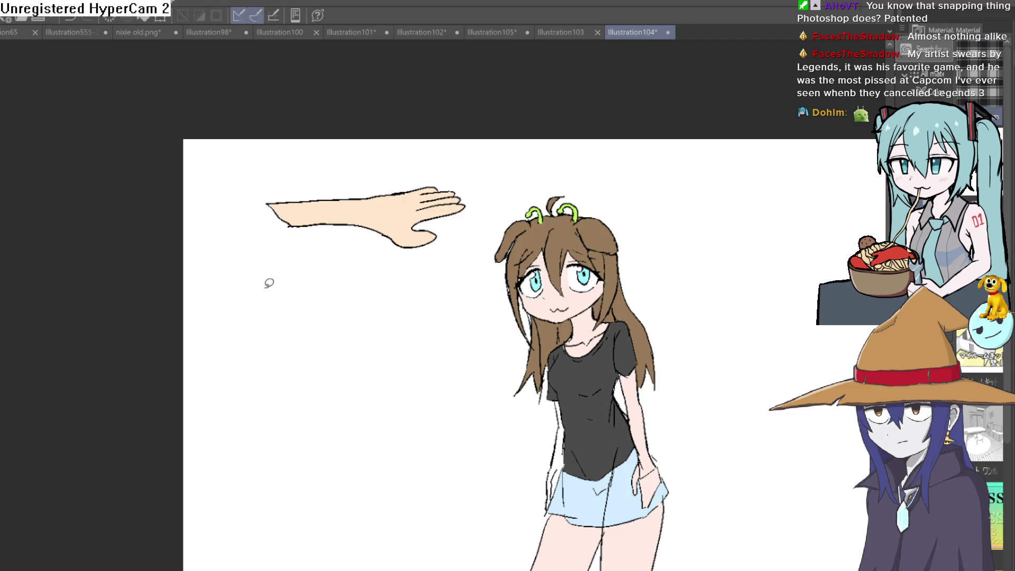
scroll(465, 283, down, 2)
drag(545, 316, 603, 290)
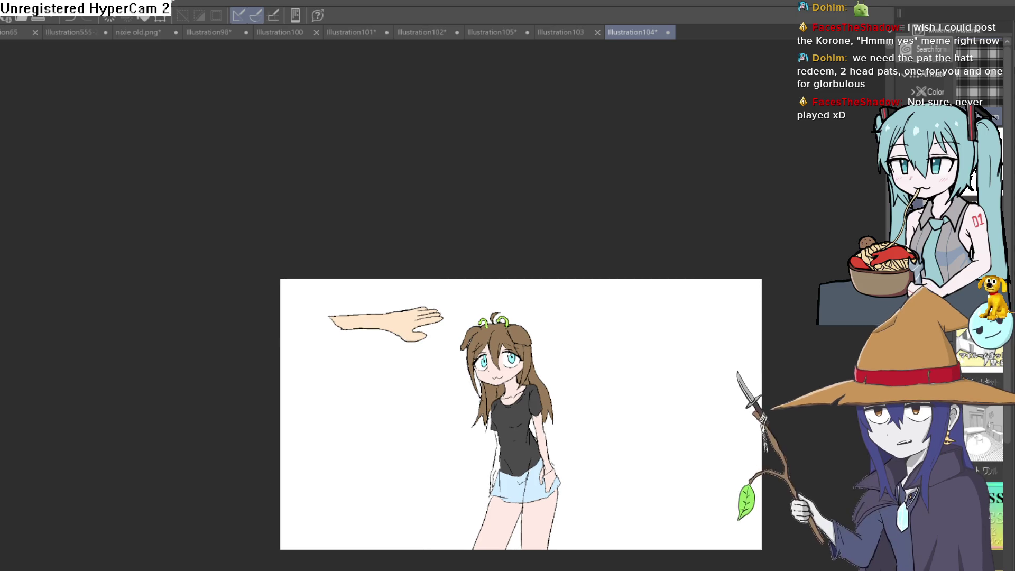
scroll(704, 263, up, 2)
scroll(704, 264, up, 2)
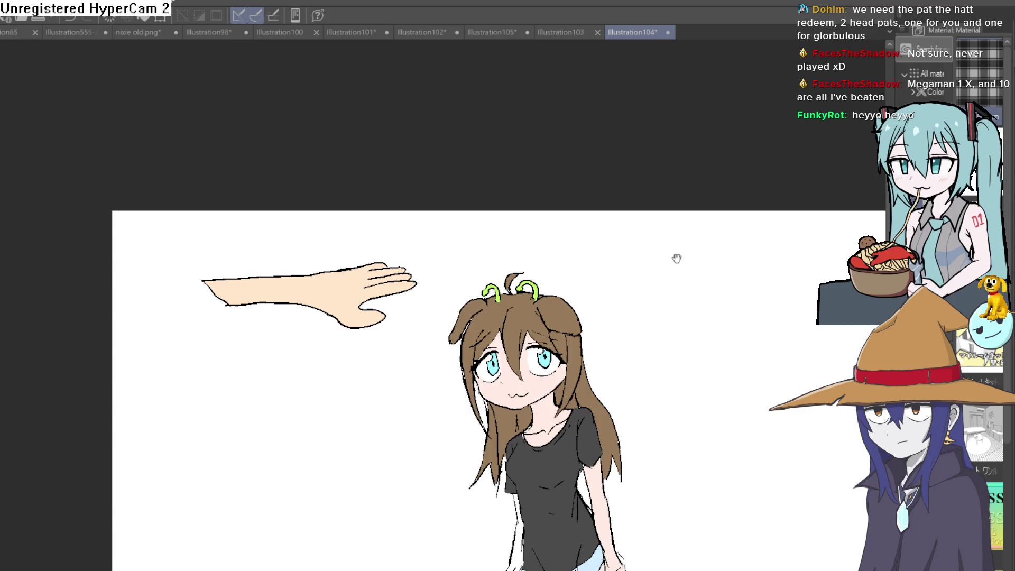
- Pan across the finished girl drawing and leave it for the Construct 3 event sheet
drag(674, 265, 636, 169)
click(556, 31)
click(648, 33)
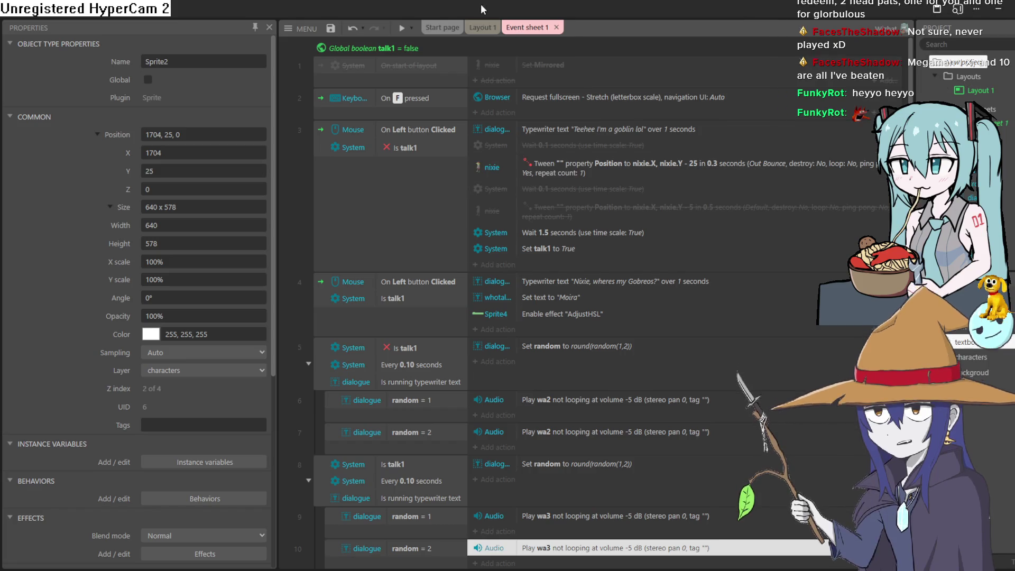
- Show Layout 1 and launch a preview so Nixie's line types out in the dialogue box
click(479, 27)
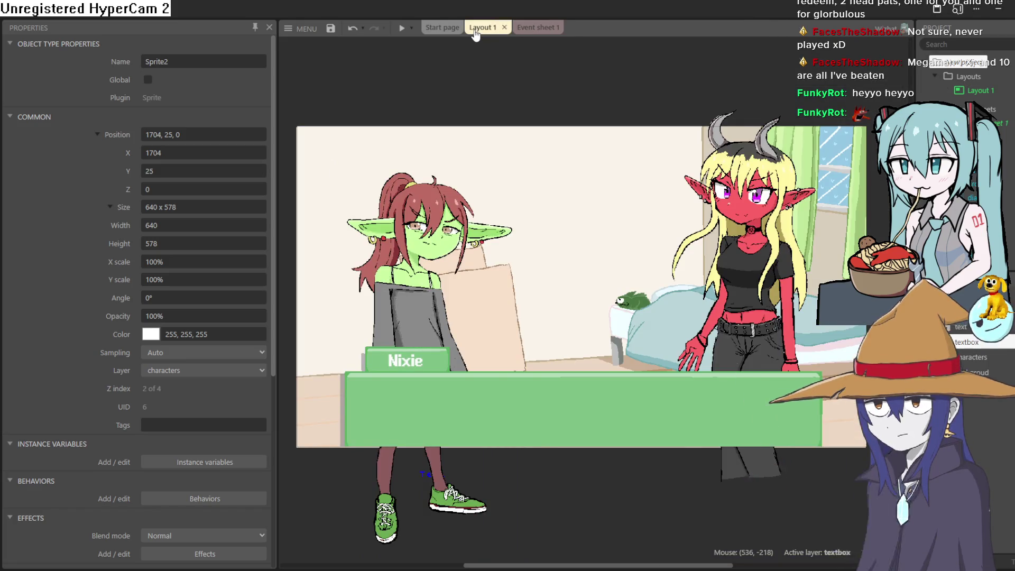
click(401, 29)
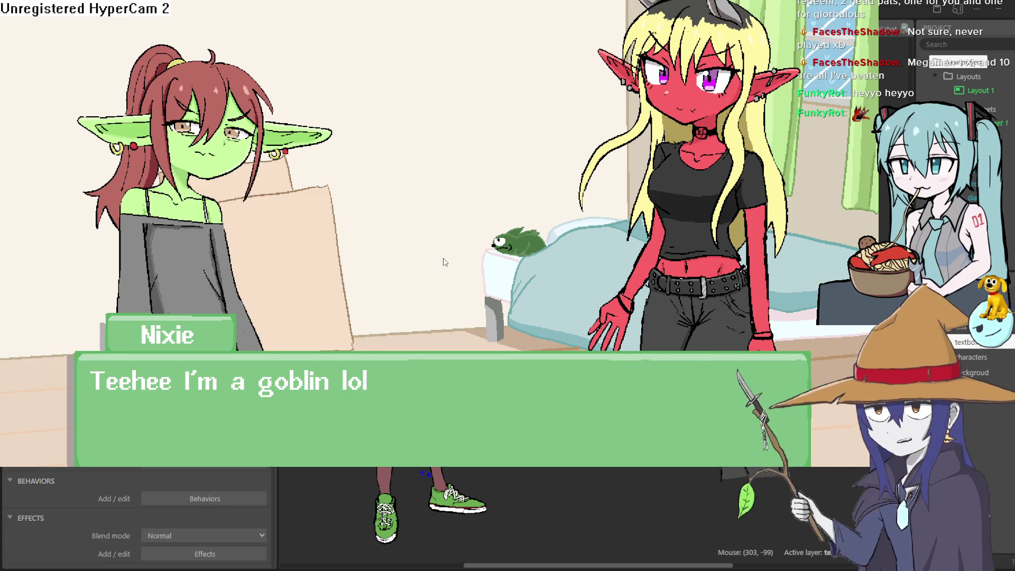
- Advance the preview to Moira's line 'Nixie, wheres my Gobreos?' and replay its typing, toggling fullscreen
key(F11)
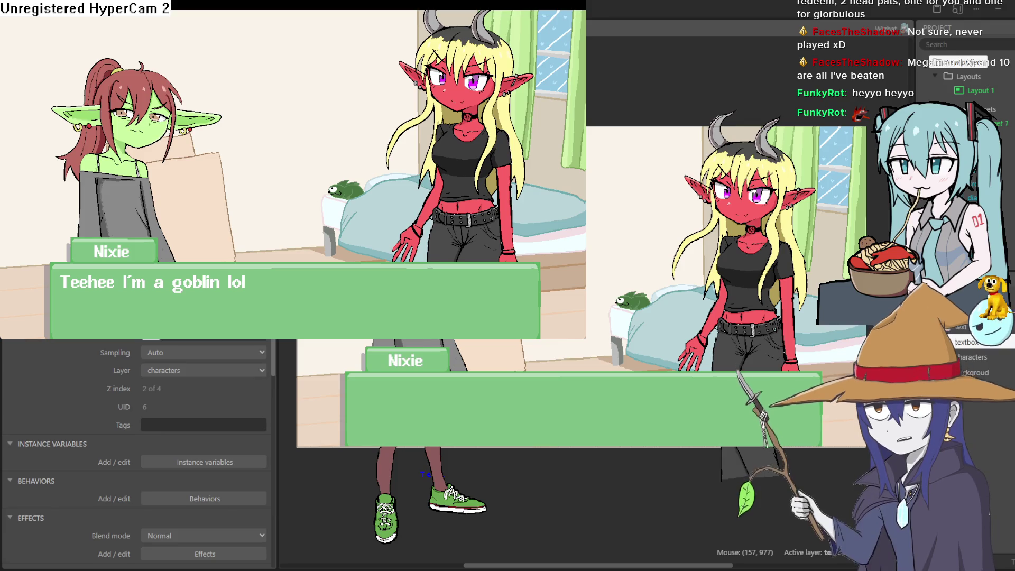
click(547, 339)
key(F11)
click(453, 256)
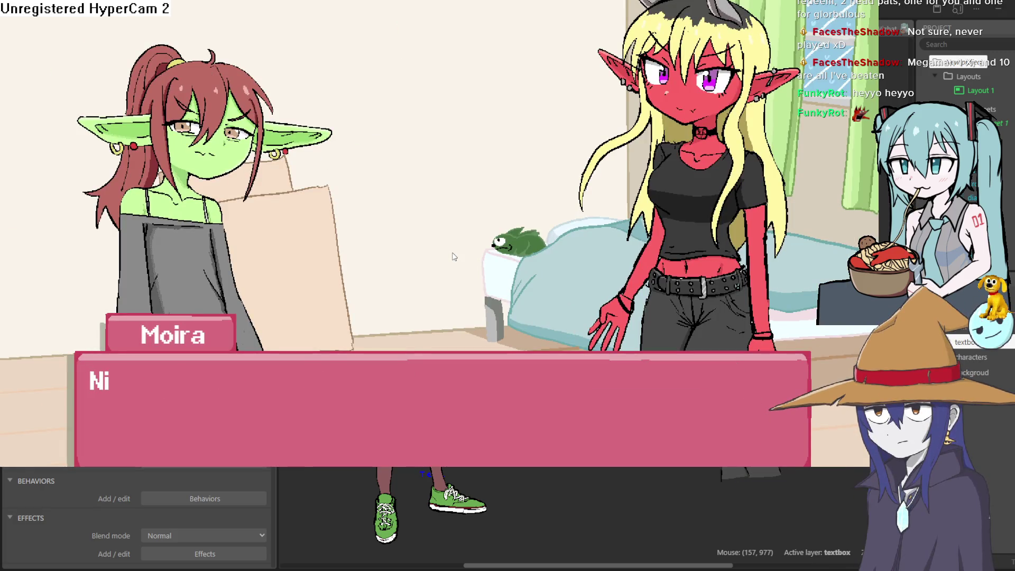
click(453, 257)
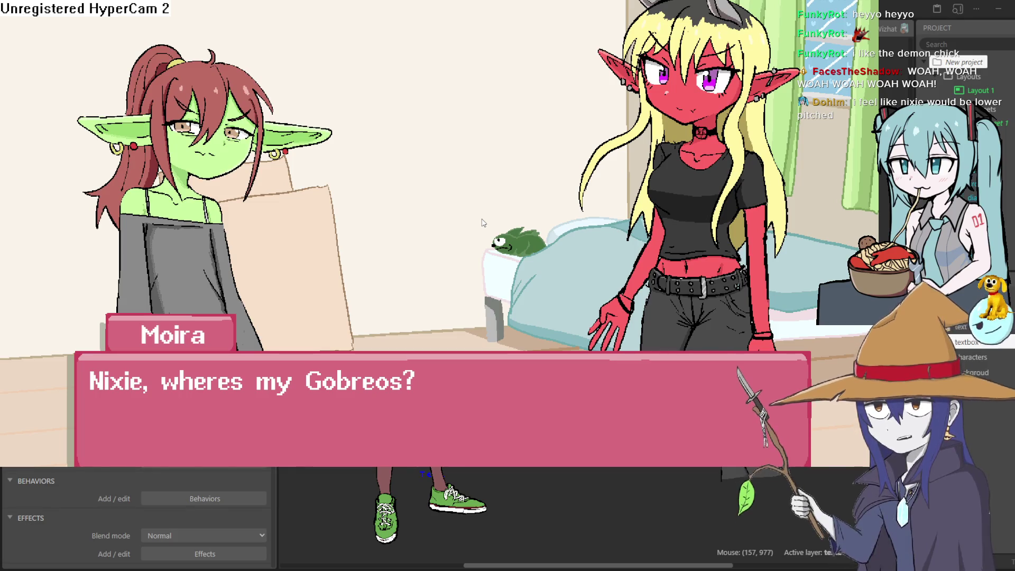
key(Escape)
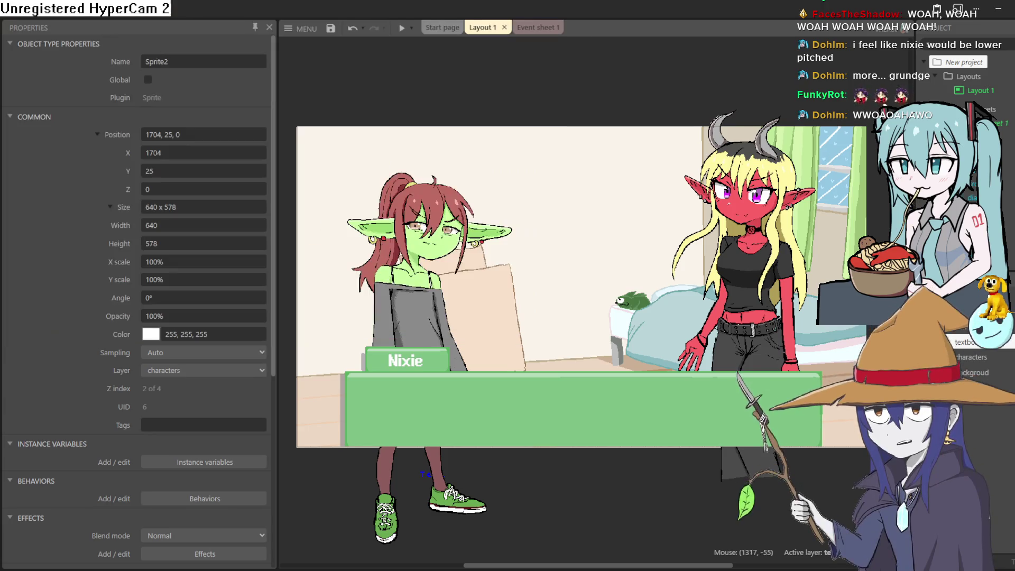
- Start a fresh preview from Layout 1 and replay Moira's typed line three times
click(540, 28)
click(482, 27)
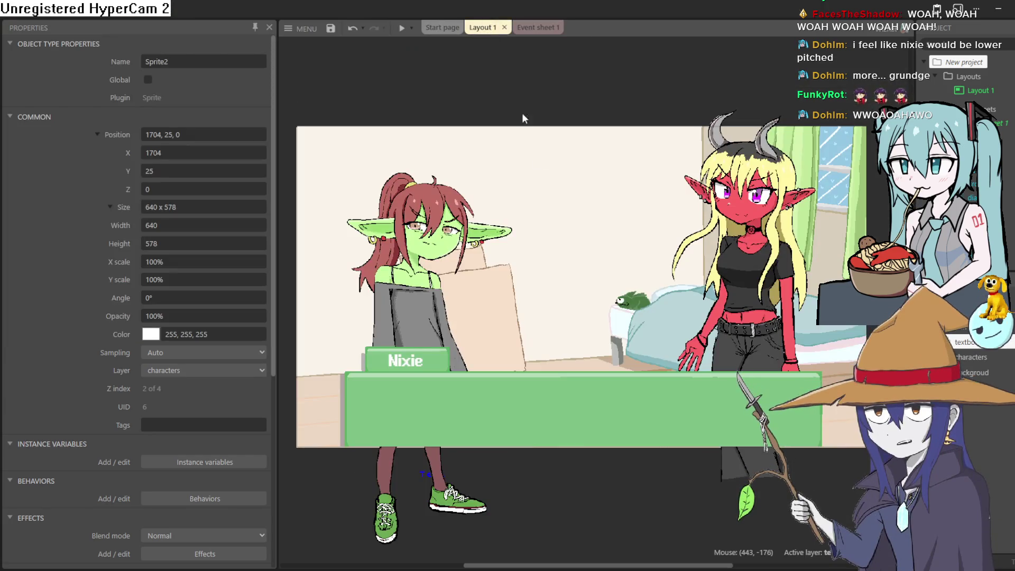
click(401, 28)
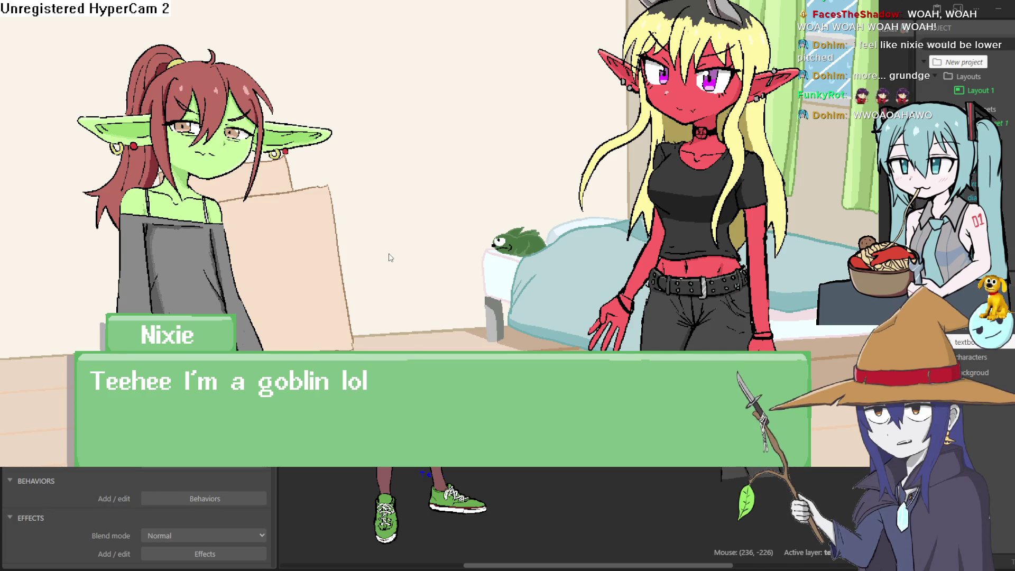
key(space)
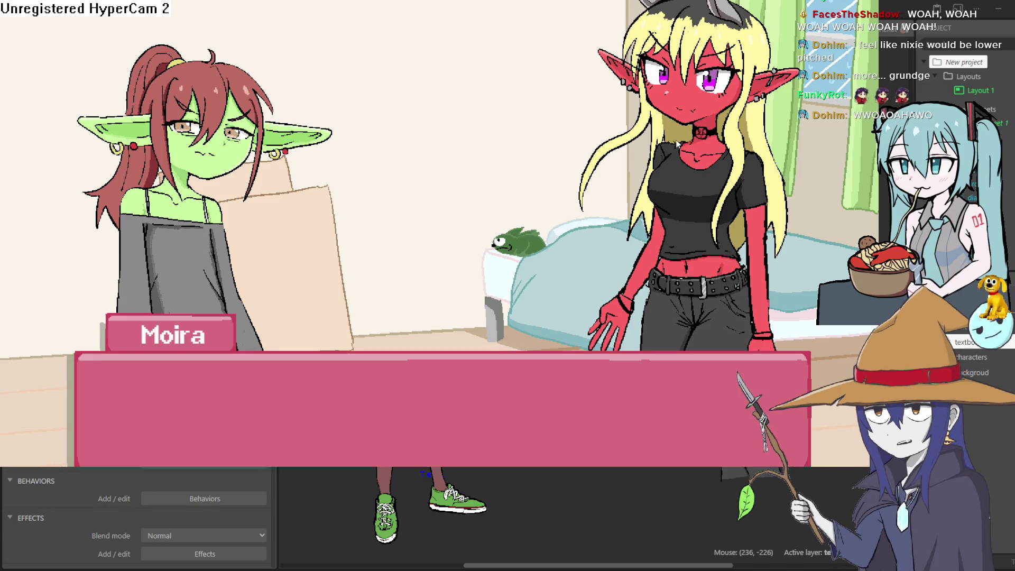
click(255, 389)
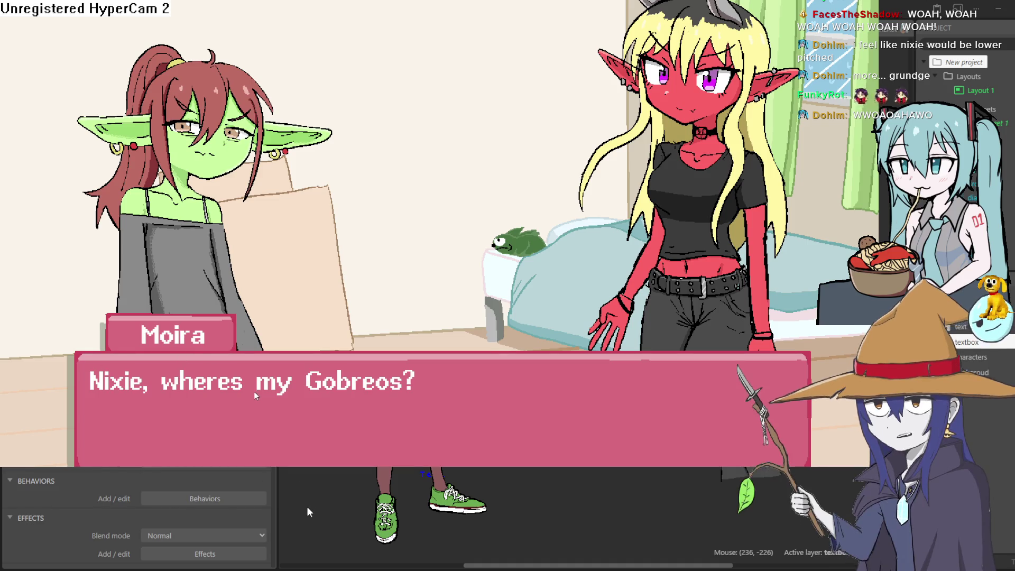
click(250, 395)
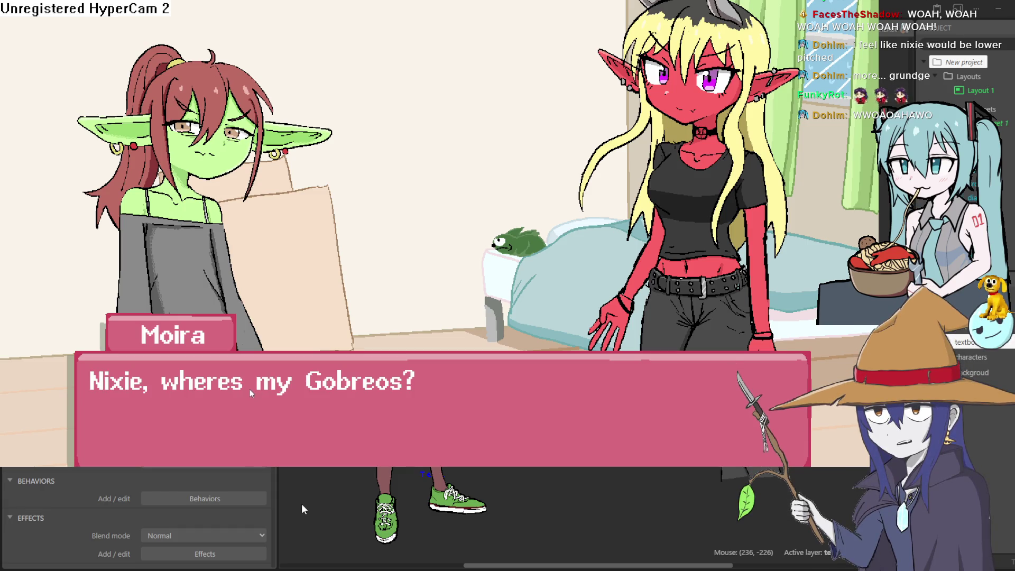
click(250, 389)
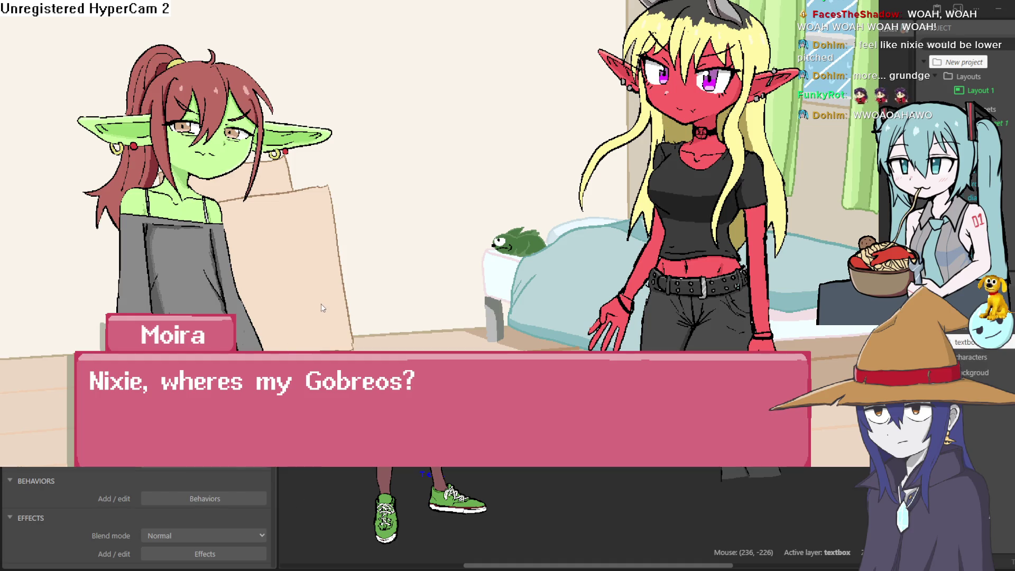
- Close the preview window and return to Event sheet 1 with the typewriter dialogue events
key(Escape)
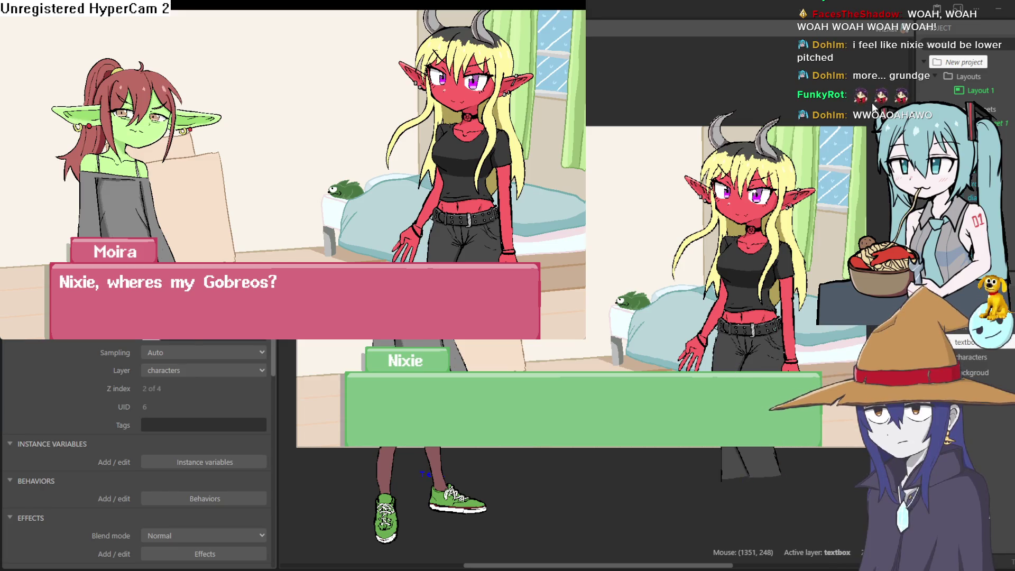
key(alt+F4)
scroll(561, 195, down, 2)
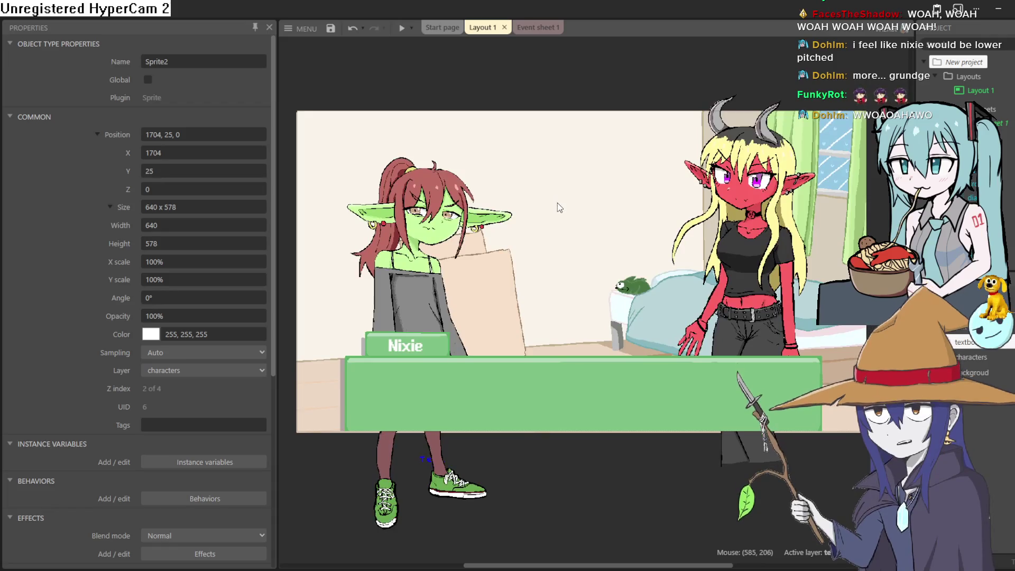
scroll(559, 204, up, 1)
scroll(558, 204, down, 1)
scroll(574, 210, down, 1)
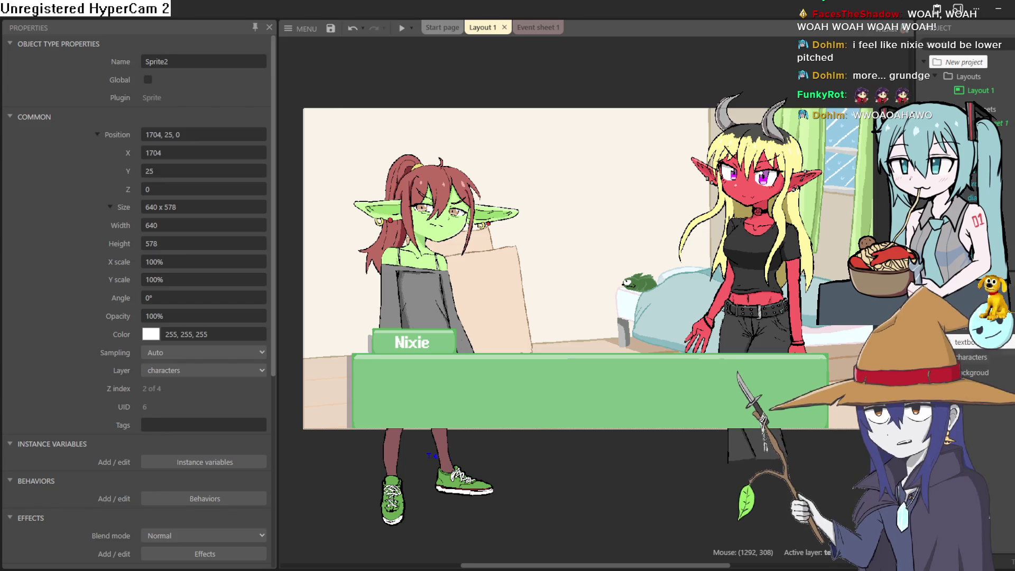
click(537, 27)
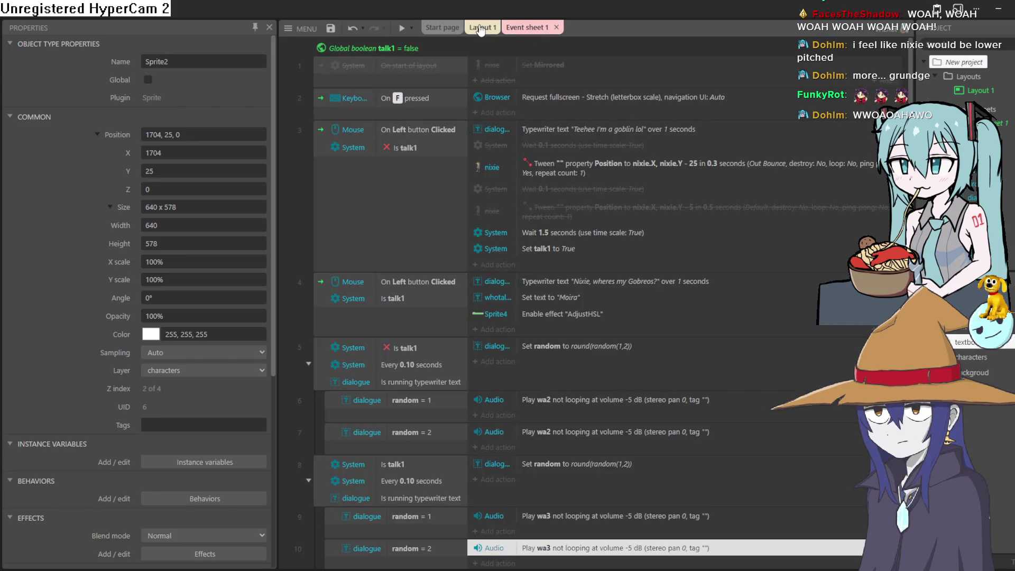
scroll(663, 514, down, 2)
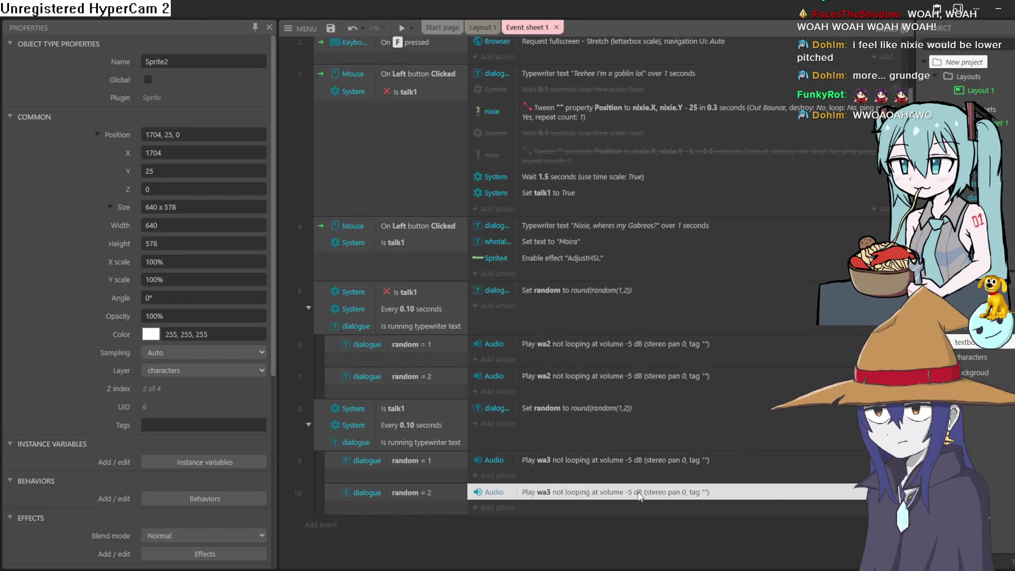
- Change the Audio: Play file to wa5 for both random voice actions in events 10 and 9
double_click(639, 492)
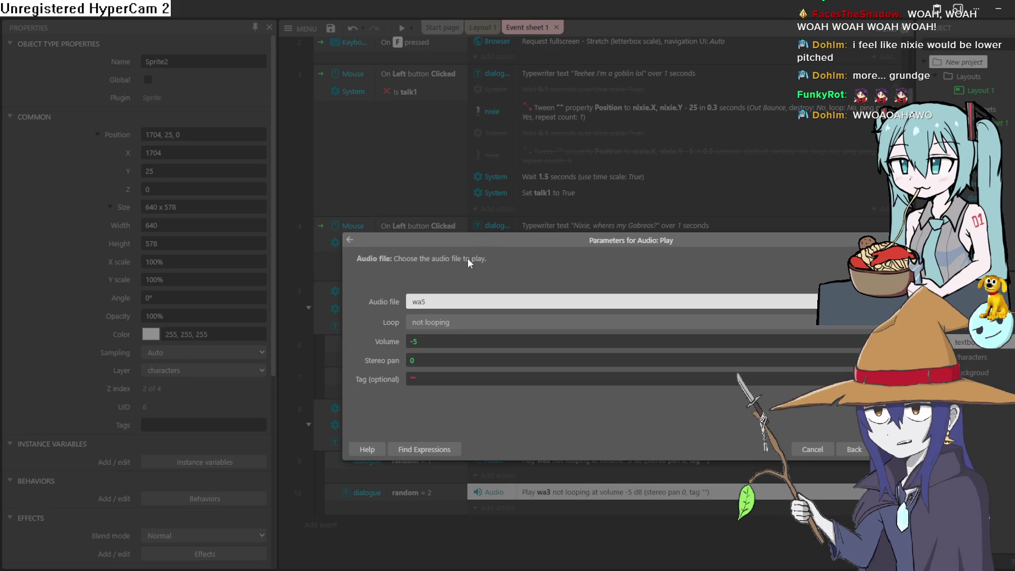
key(Return)
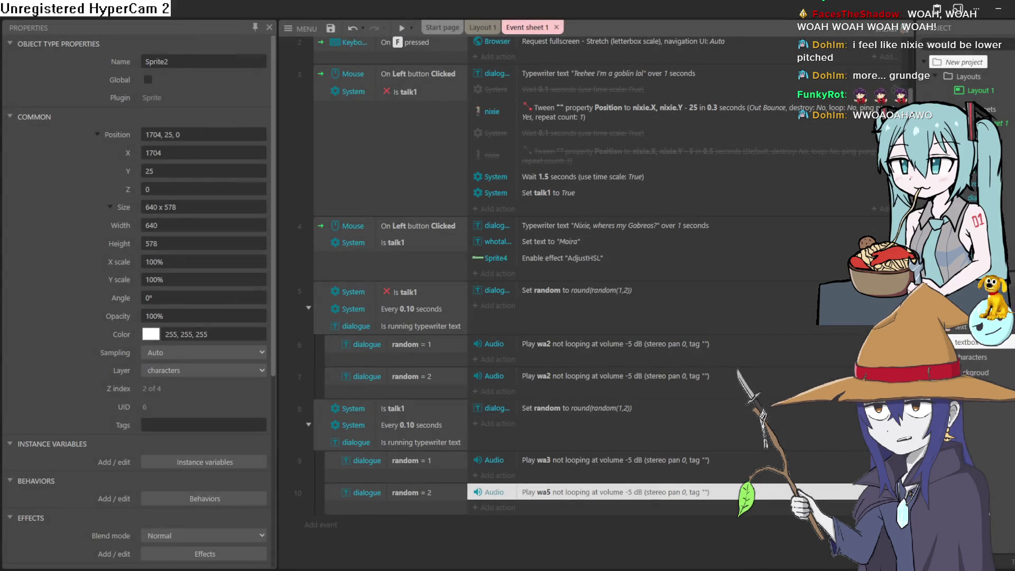
double_click(694, 455)
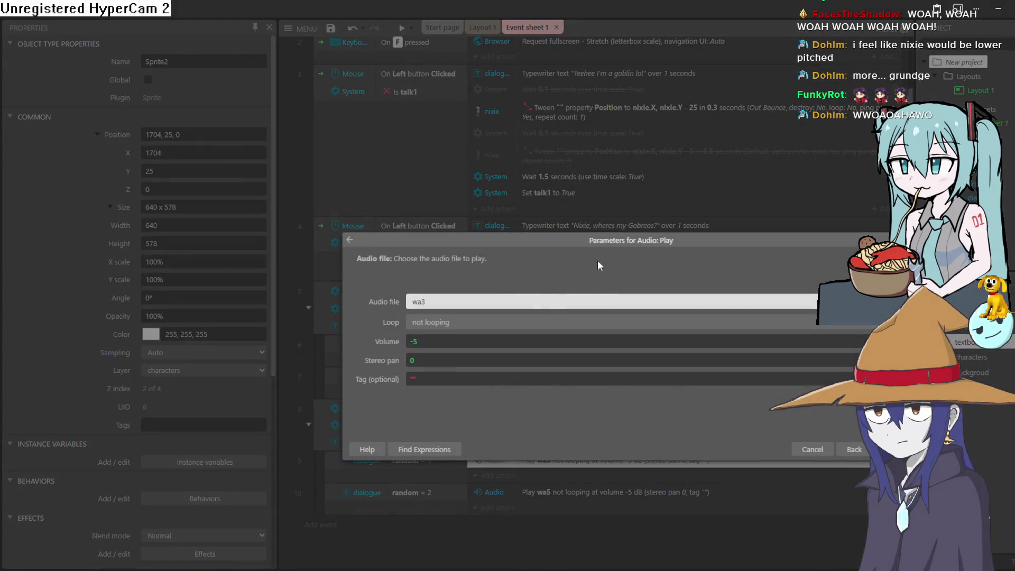
key(Down)
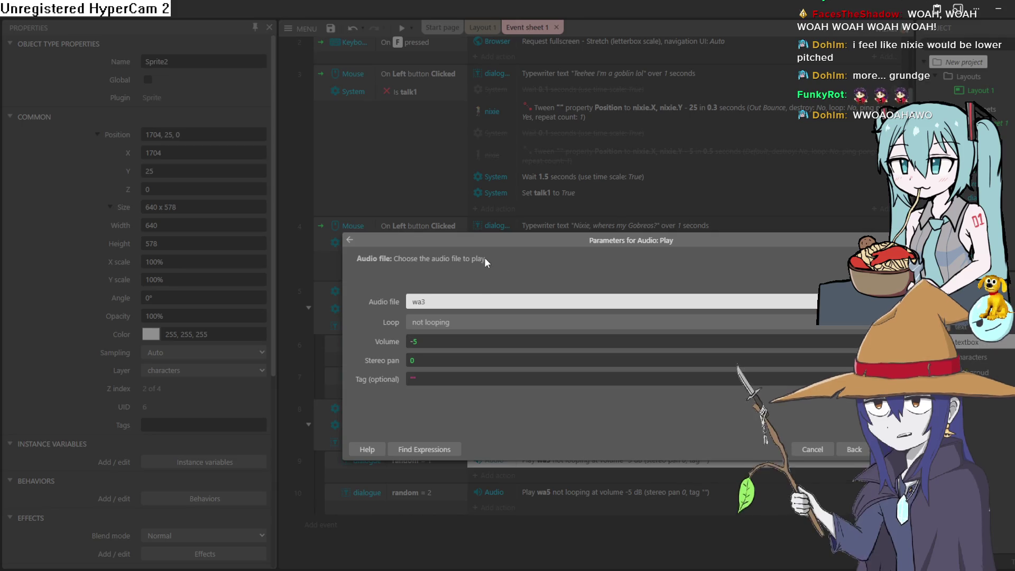
click(880, 450)
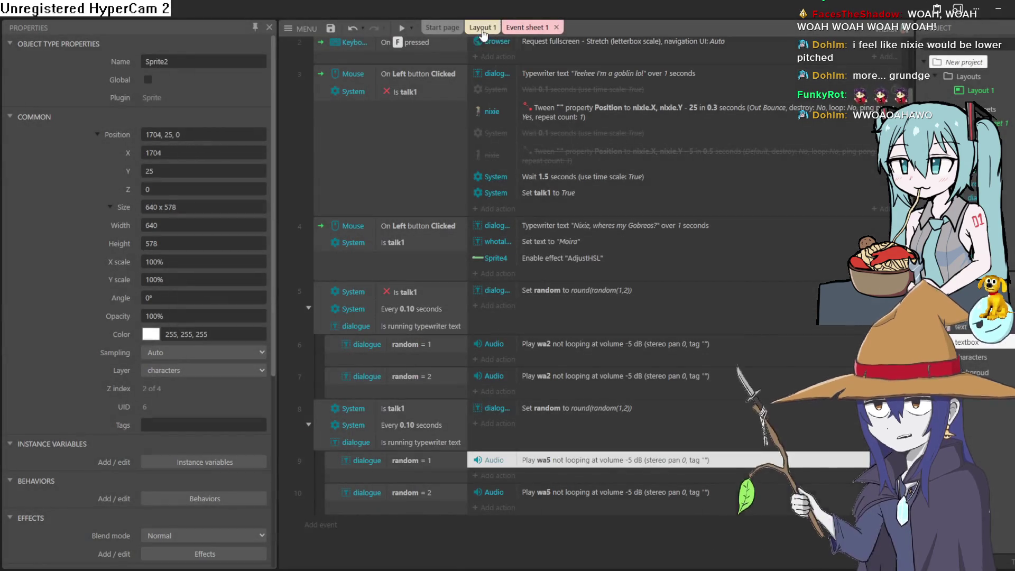